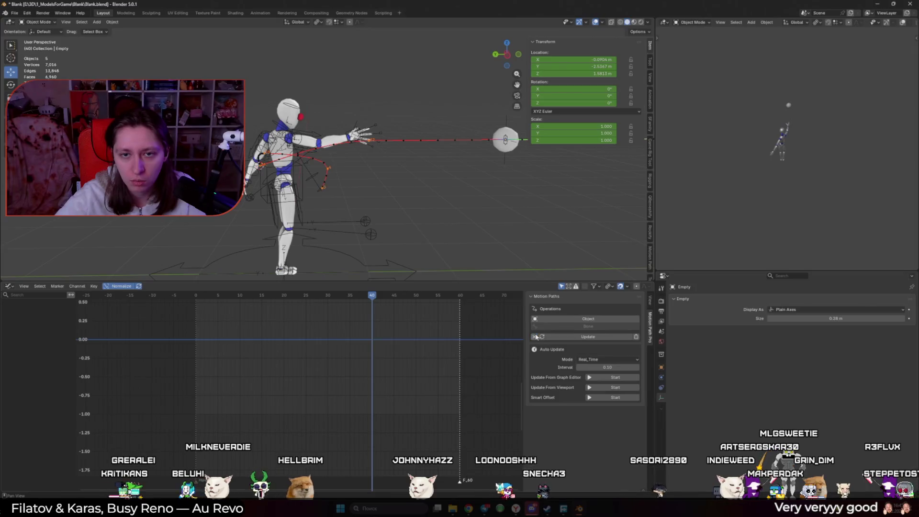
- Clear the Empty's calculated motion path so the hand-to-Empty line disappears
left_click(450, 232)
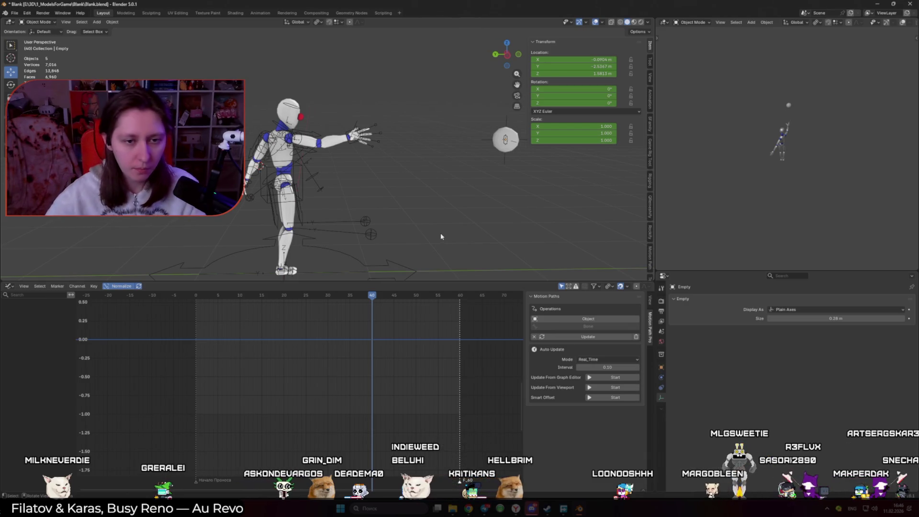
- Play the throw, select the Empty and scrub through its animation
key("space")
key("space")
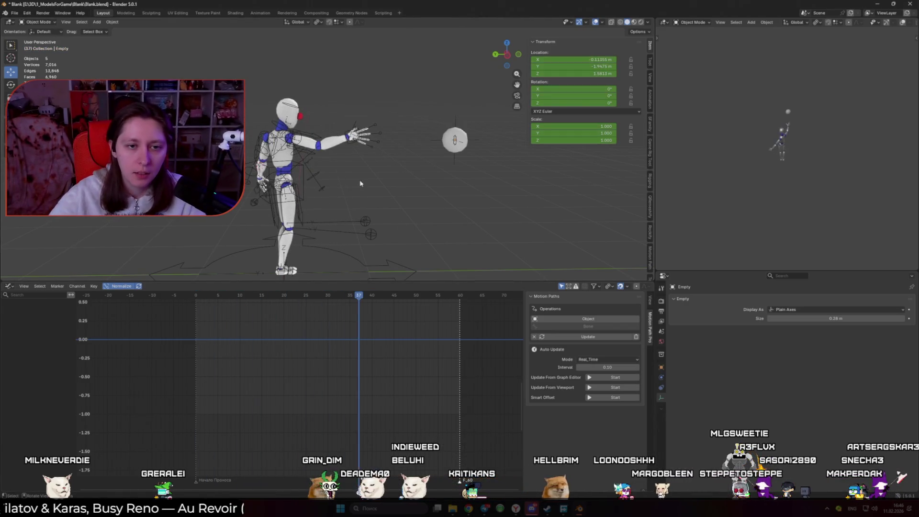
left_click(455, 163)
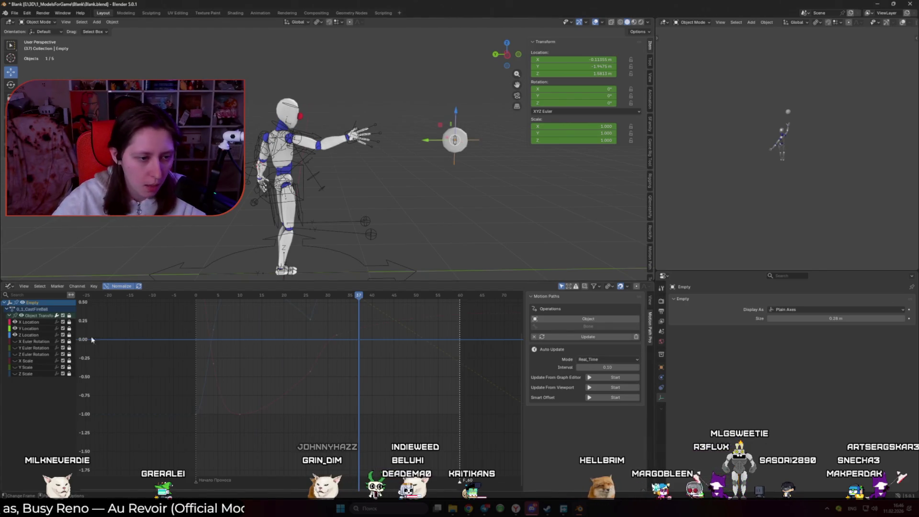
key("Home")
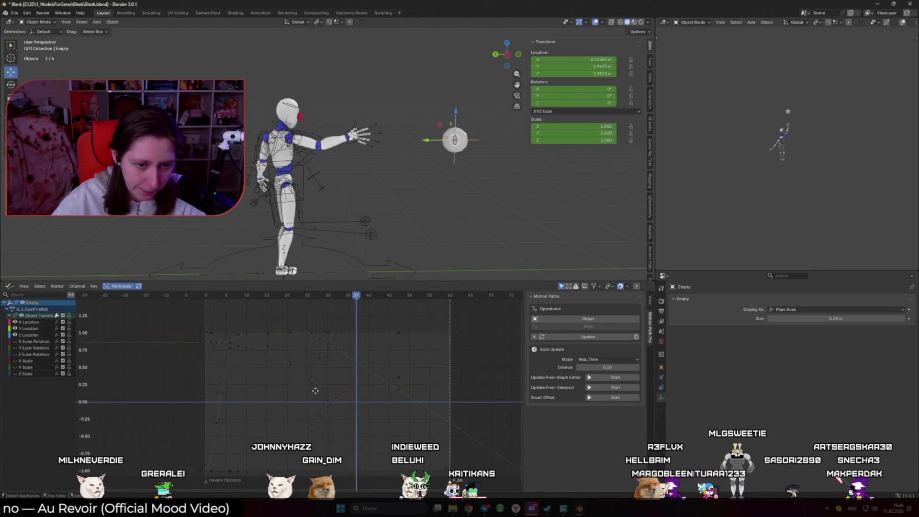
left_click_drag(261, 350, 319, 350)
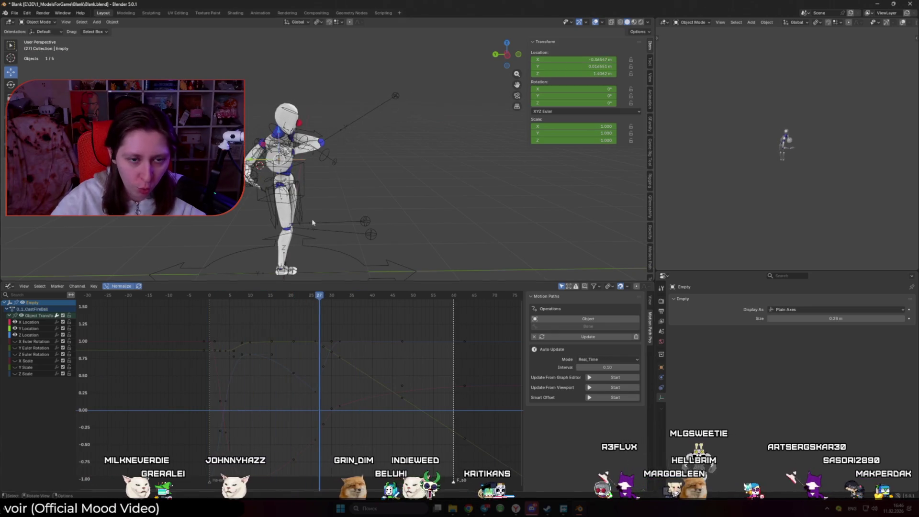
- Calculate the Empty's motion path over the frame range and inspect its arc around the rig
left_click(316, 201)
left_click(316, 227)
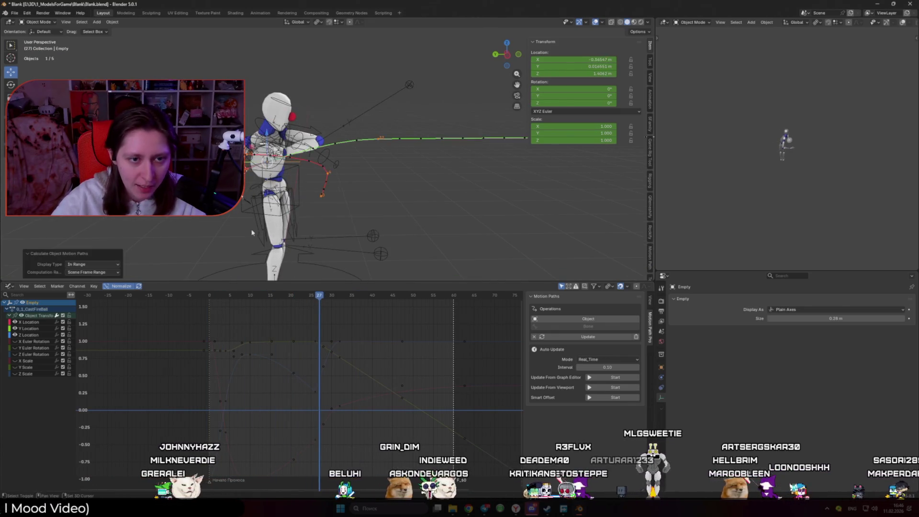
mouse_move(315, 227)
middle_mouse_down()
mouse_move(330, 221)
mouse_move(323, 225)
middle_mouse_up()
mouse_move(207, 299)
left_mouse_down()
mouse_move(335, 324)
mouse_move(211, 323)
left_mouse_up()
scroll(325, 189, "up", 3)
mouse_move(335, 206)
middle_mouse_down()
mouse_move(326, 189)
mouse_move(330, 206)
middle_mouse_up()
mouse_move(323, 295)
left_mouse_down()
mouse_move(331, 297)
mouse_move(223, 299)
mouse_move(317, 316)
left_mouse_up()
- Set all of the Empty's location keyframes to Auto Clamped handles and play back the result
key("Home")
key("a")
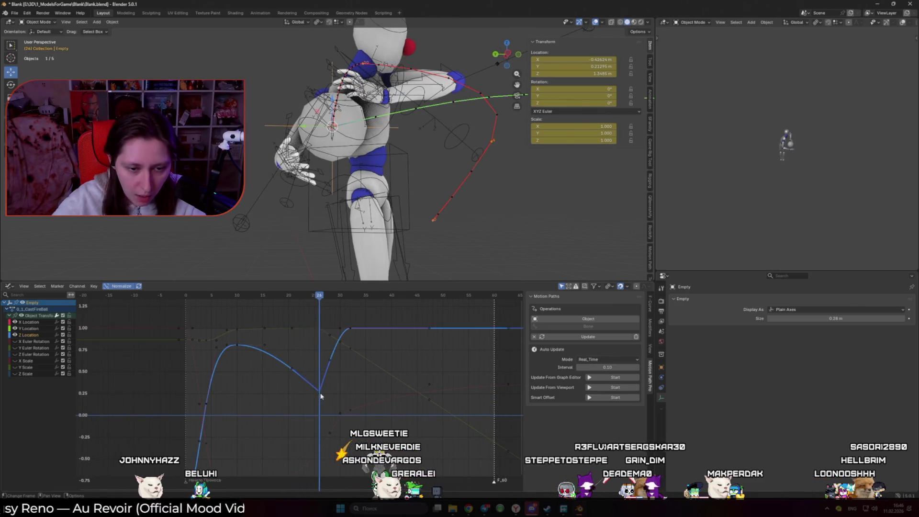
right_click(329, 385)
mouse_move(332, 383)
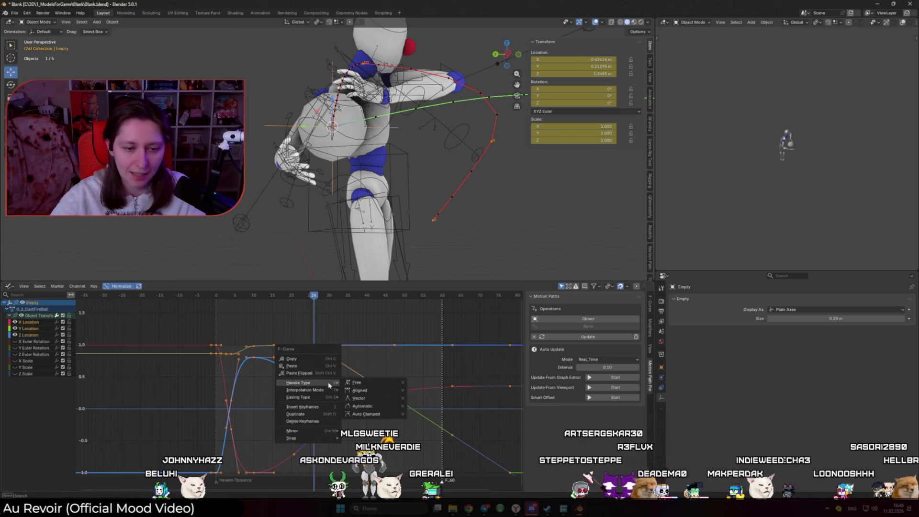
left_click(370, 415)
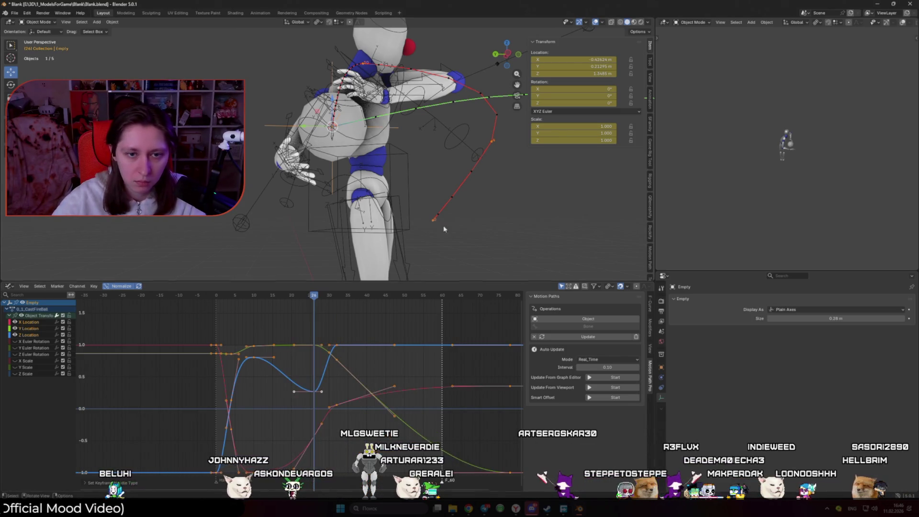
key("space")
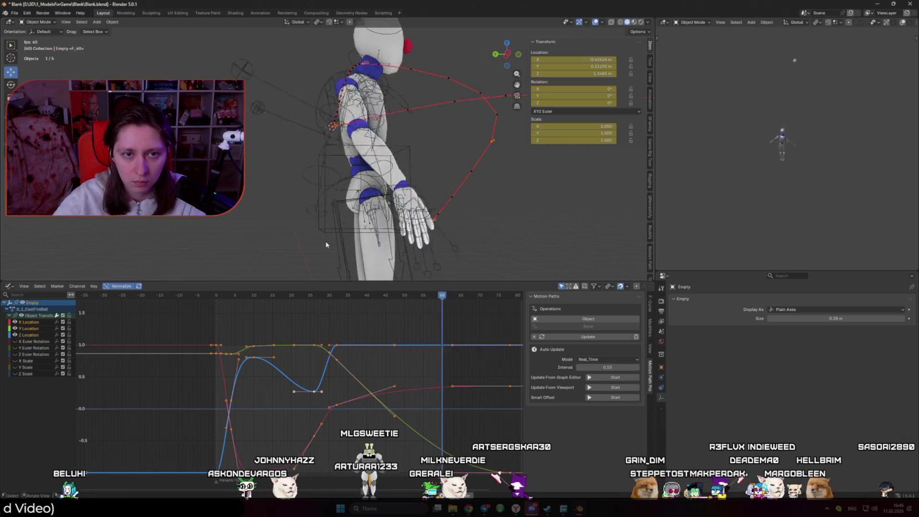
left_click(317, 295)
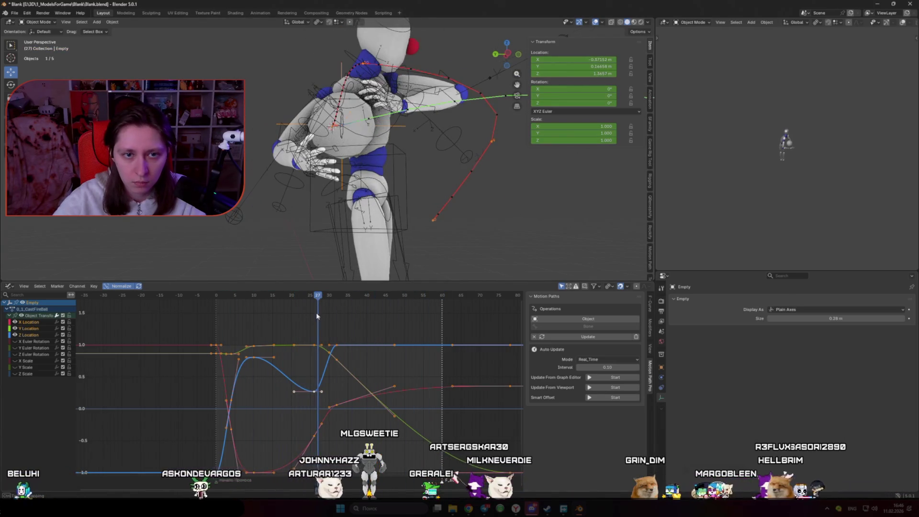
key("Left")
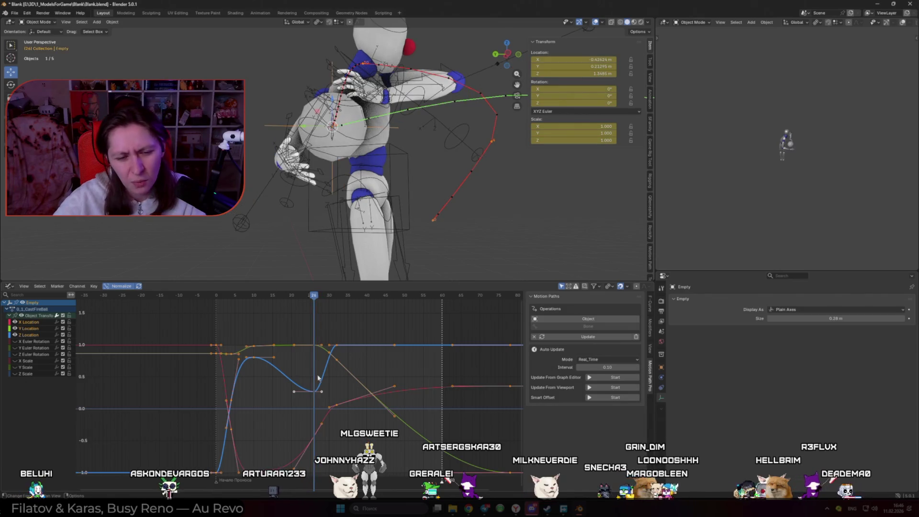
- Switch the selected X, Y and Z location keyframes to Vector handles for sharper corners
left_click(315, 344)
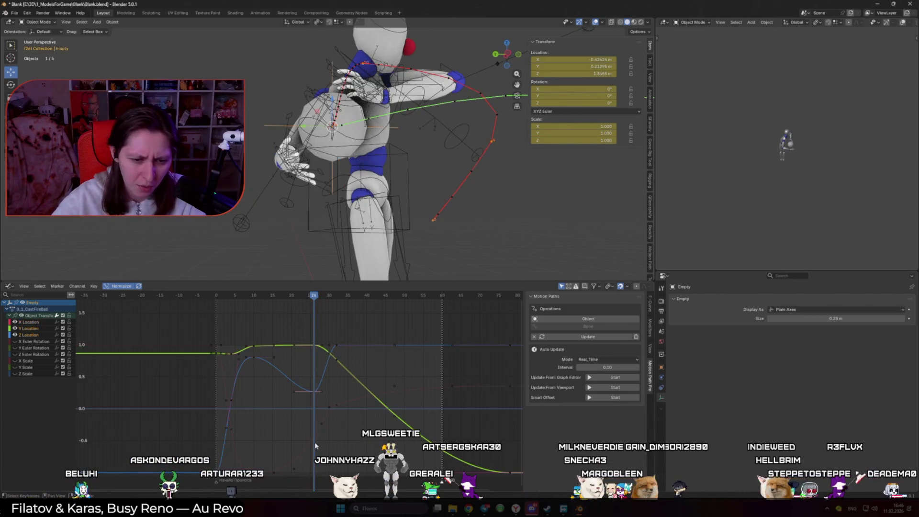
key("a")
key("v")
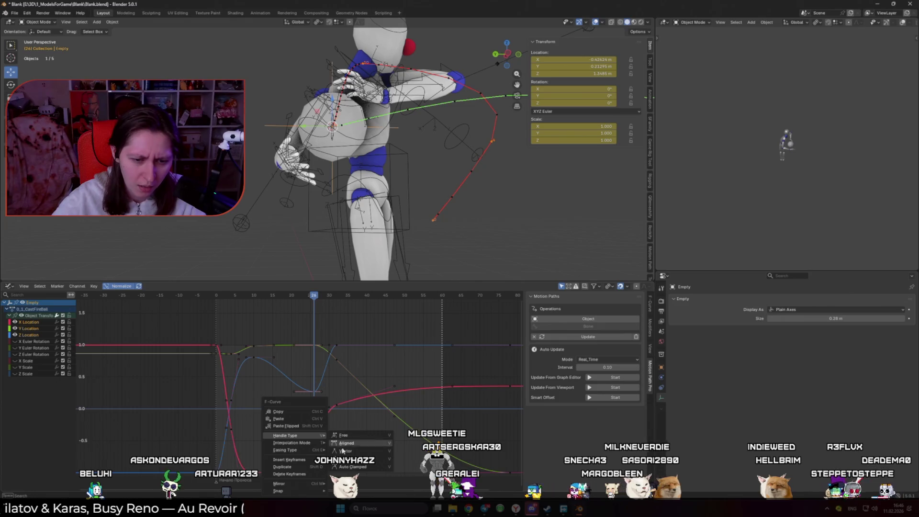
left_click(348, 453)
scroll(340, 417, "down", 4)
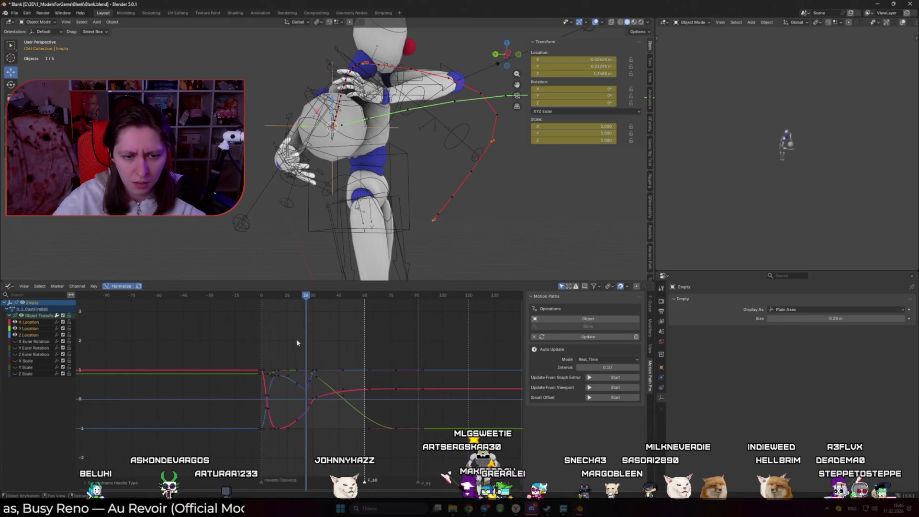
left_click_drag(307, 299, 313, 305)
mouse_move(302, 350)
left_mouse_down()
mouse_move(341, 410)
mouse_move(467, 465)
left_mouse_up()
right_click(350, 397)
mouse_move(374, 425)
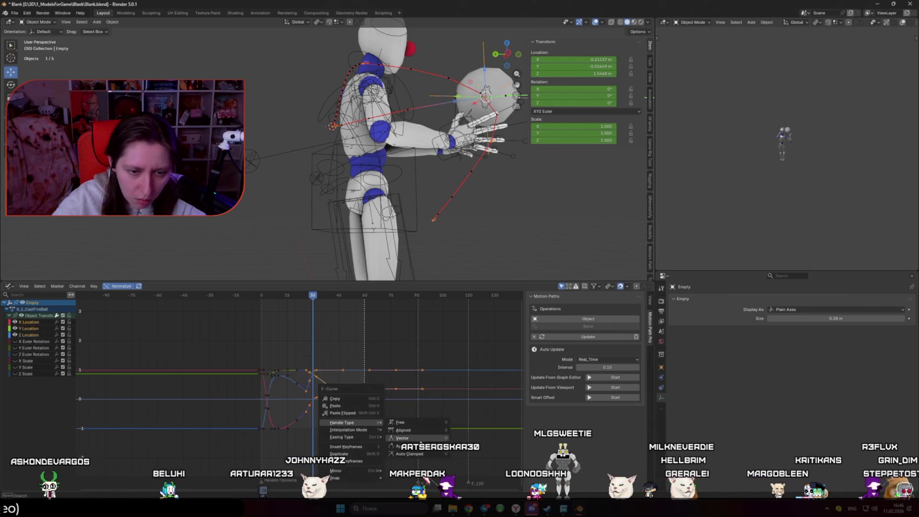
left_click(403, 438)
left_click(556, 337)
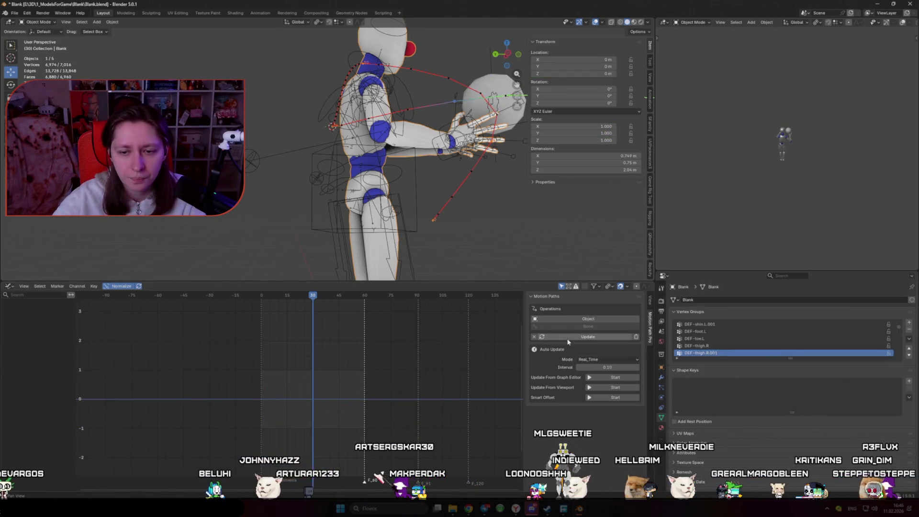
- Play the throw, reselect the Empty and scrub to frame 5
key("space")
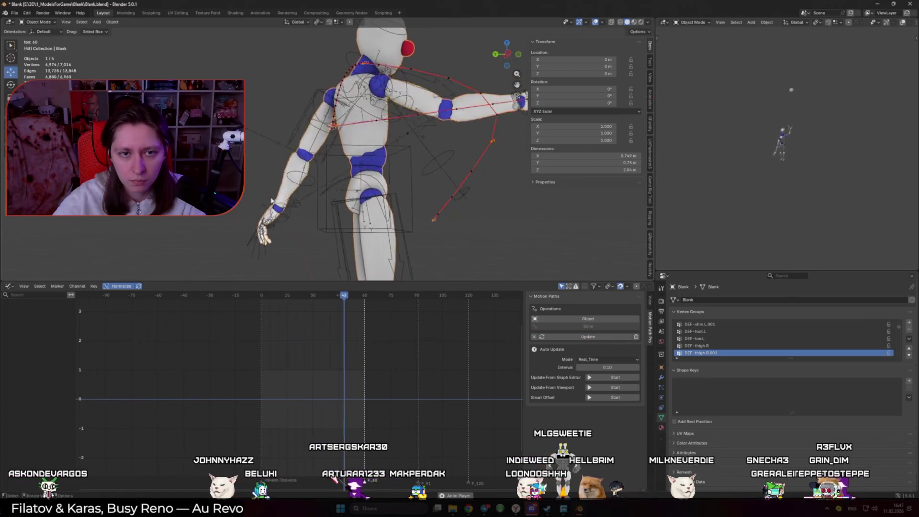
key("space")
scroll(502, 189, "down", 3)
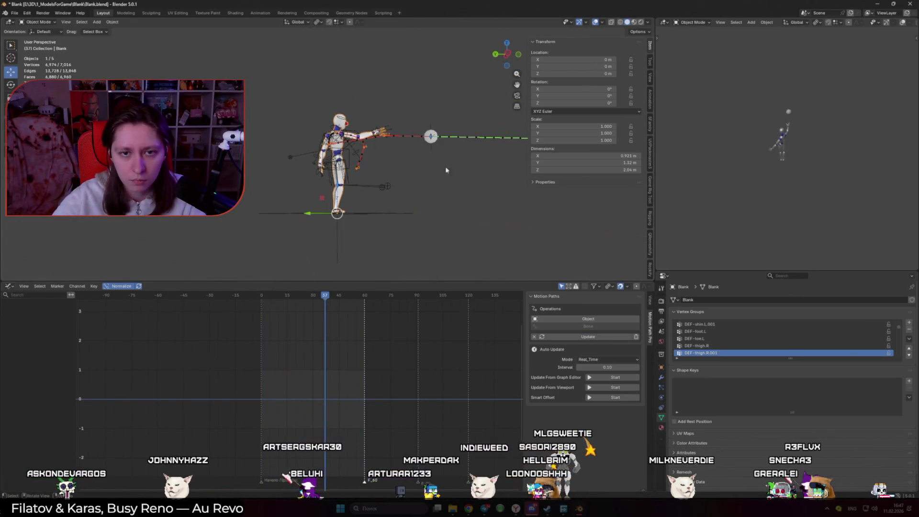
left_click(431, 146)
scroll(431, 146, "up", 3)
mouse_move(259, 295)
left_mouse_down()
mouse_move(268, 296)
mouse_move(242, 299)
mouse_move(293, 306)
mouse_move(278, 313)
left_mouse_up()
scroll(277, 313, "up", 4)
scroll(302, 364, "down", 2)
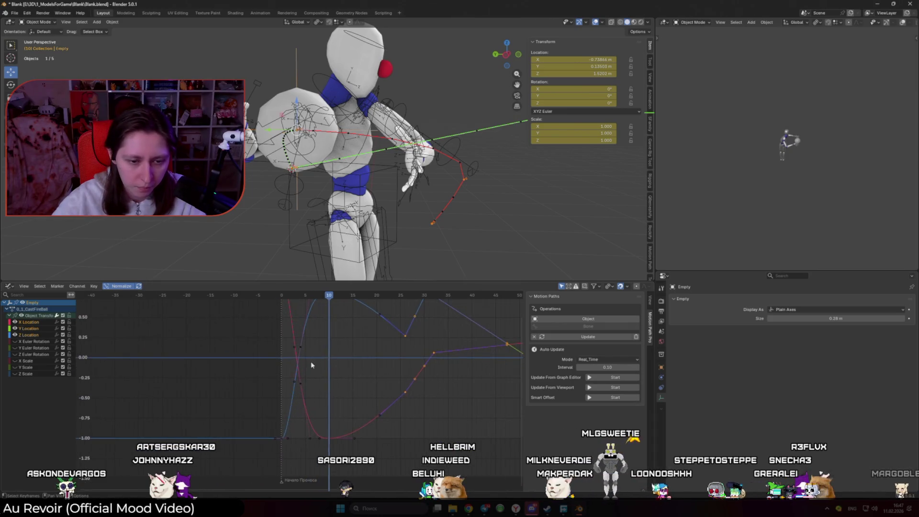
left_click_drag(294, 297, 306, 304)
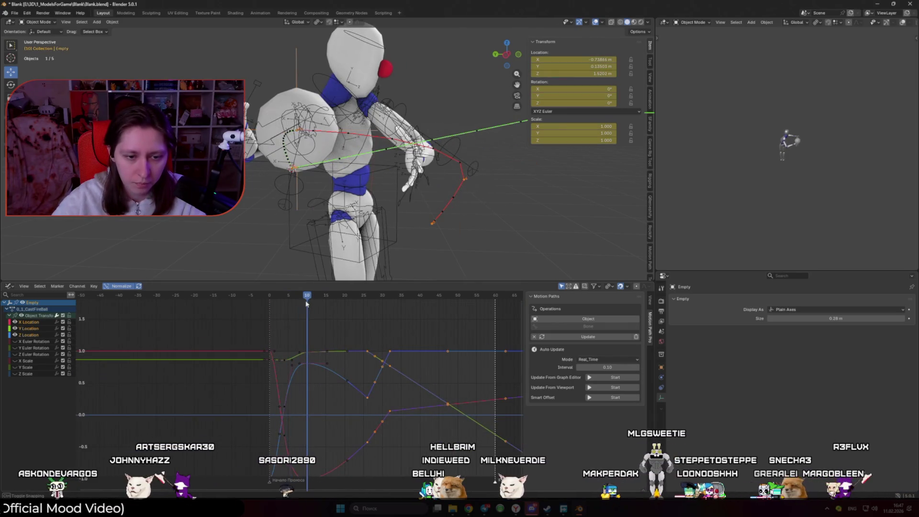
- Move the Z Location keyframe later to about frame 15 and replay the throw
left_click(306, 367)
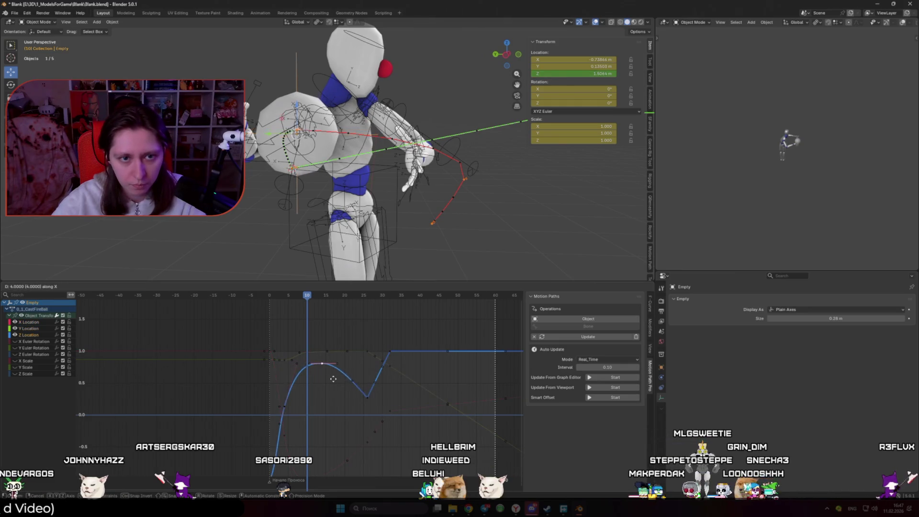
left_click(339, 379)
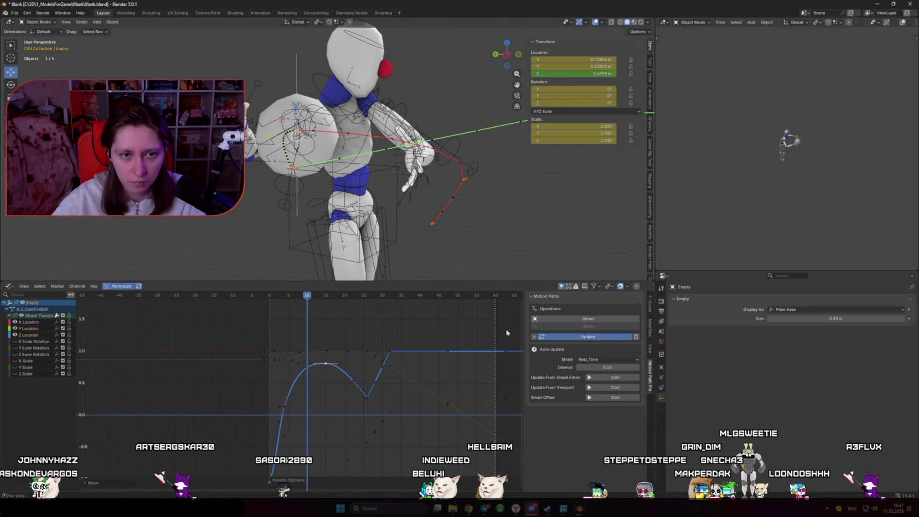
left_click(268, 299)
key("space")
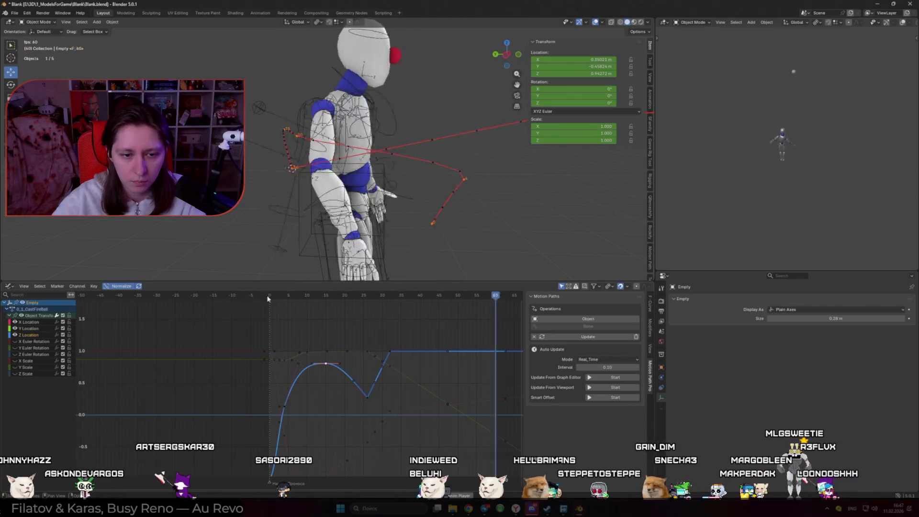
mouse_move(301, 302)
left_mouse_down()
mouse_move(282, 302)
mouse_move(327, 308)
left_mouse_up()
- Try shifting the Y Location keys later, undo it, and frame the Z Location curve from frame 0
left_click(309, 356)
key("g")
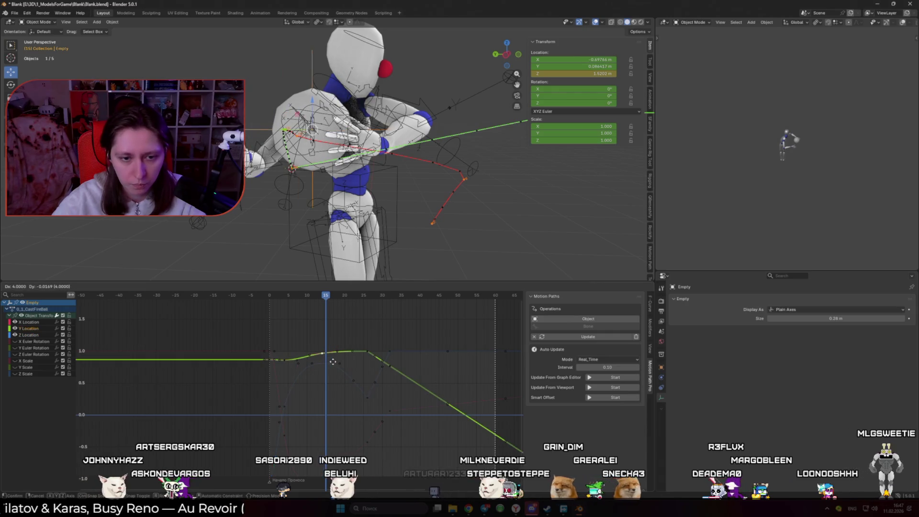
right_click(334, 362)
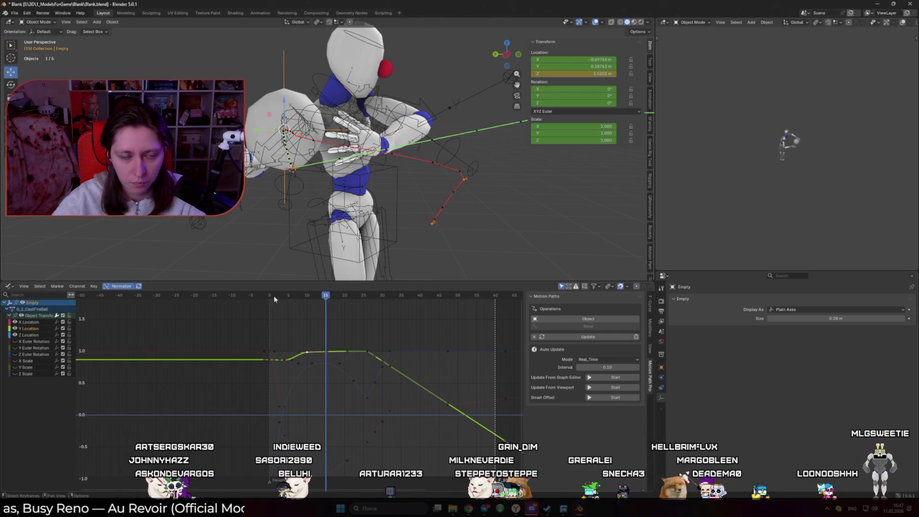
key("ctrl+z")
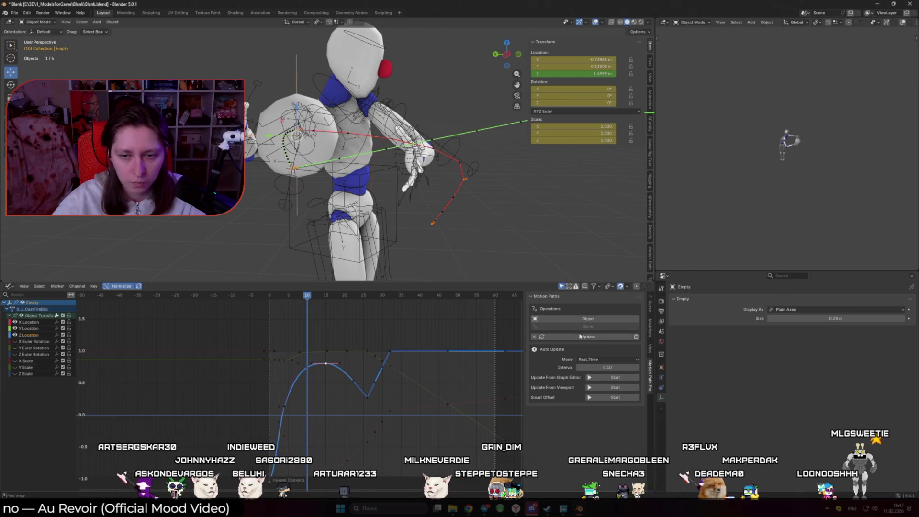
key("ctrl+z")
left_click(267, 295)
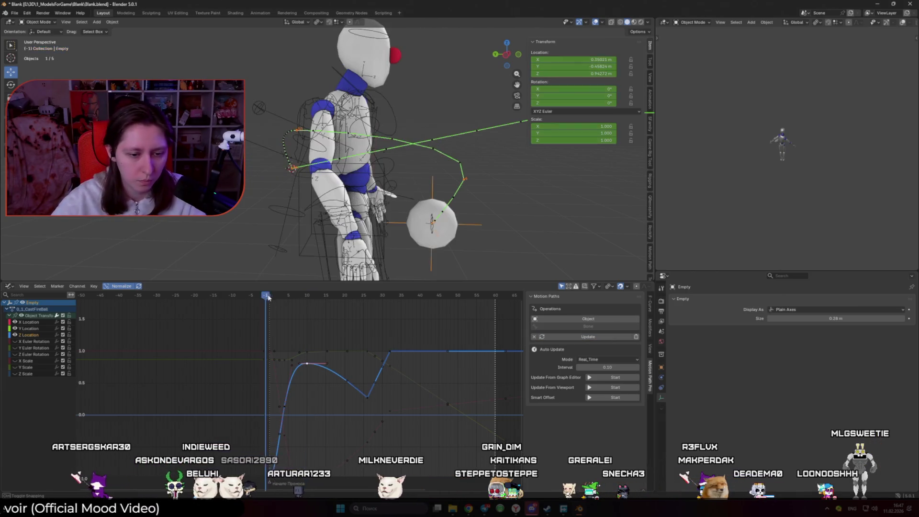
middle_click_drag(274, 300, 308, 321)
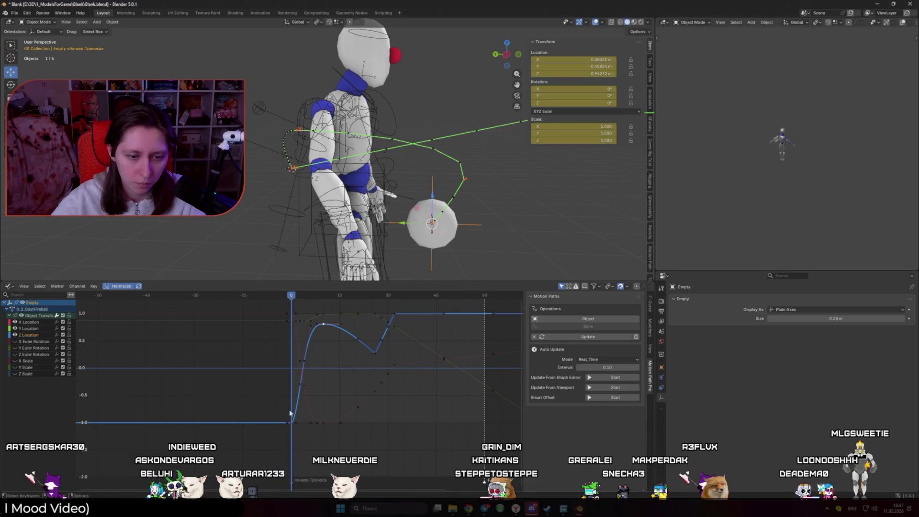
- Select the X, Y and Z location keys at frame 10 and test sliding them along time
left_click(337, 338)
mouse_move(292, 296)
left_mouse_down()
mouse_move(378, 324)
mouse_move(287, 323)
mouse_move(322, 339)
mouse_move(314, 338)
mouse_move(324, 300)
left_mouse_up()
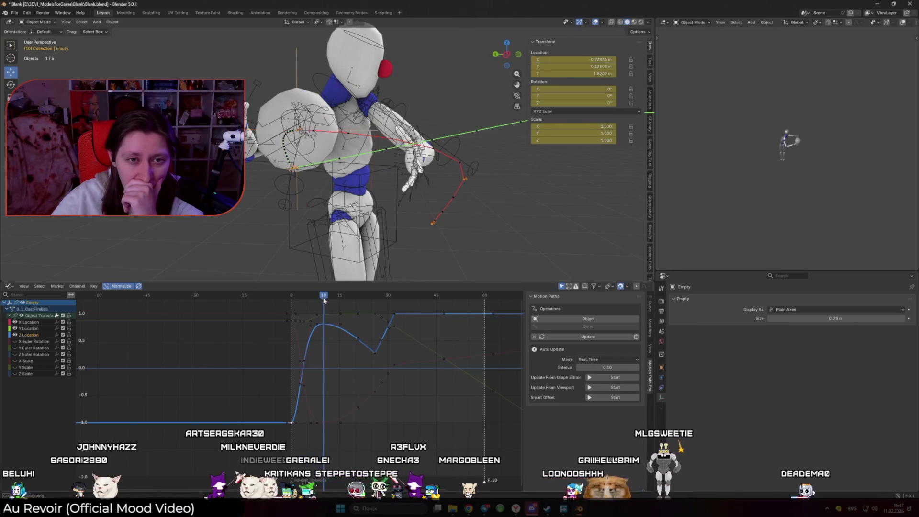
left_click(324, 324, "alt")
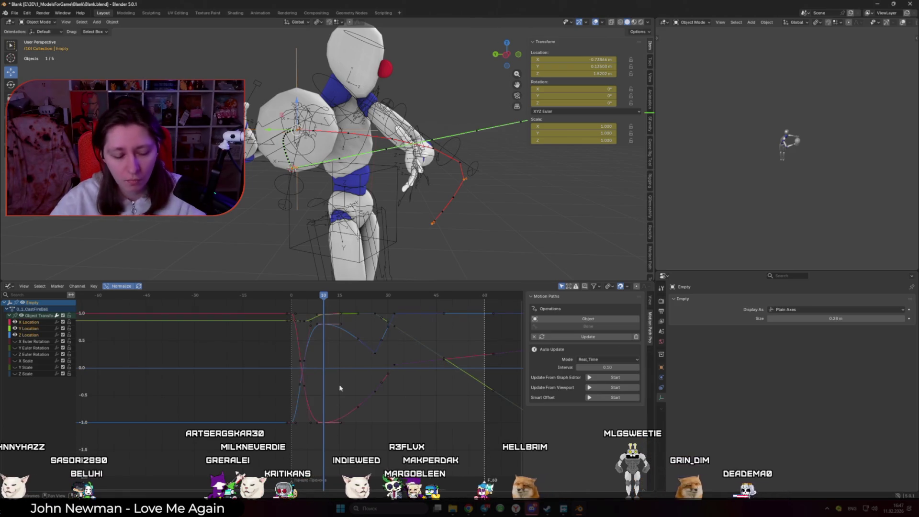
key("g")
key("x")
key("Escape")
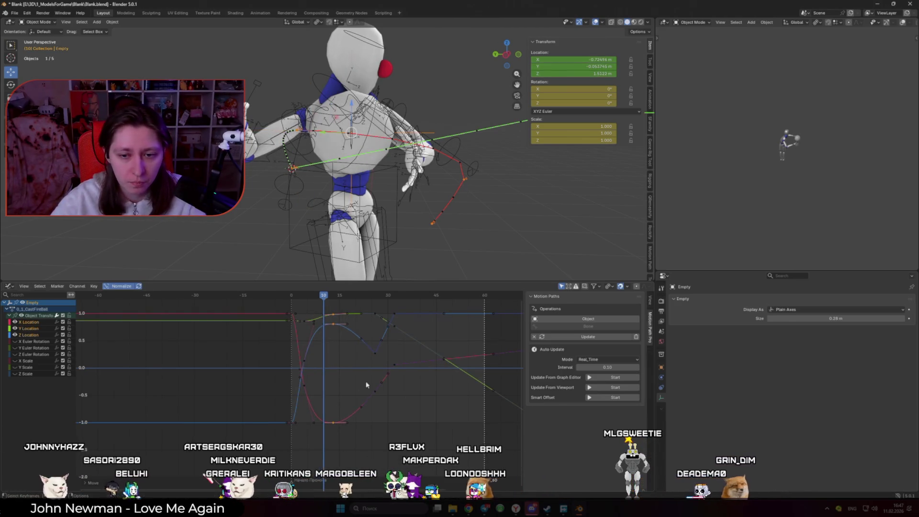
- Orbit closer to the character and review the pose from frame 1 to about frame 13
mouse_move(364, 240)
middle_mouse_down()
mouse_move(354, 225)
mouse_move(365, 231)
middle_mouse_up()
mouse_move(323, 296)
left_mouse_down()
mouse_move(294, 295)
mouse_move(423, 295)
mouse_move(300, 295)
mouse_move(341, 299)
left_mouse_up()
left_click(335, 296)
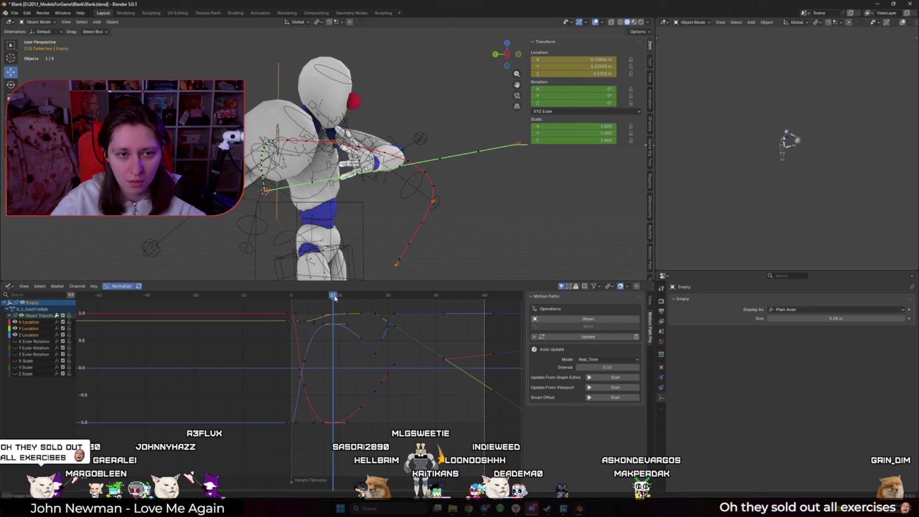
- Slide the frame 10 location keys about 2 frames later, then play back the throw
key("x")
left_click(350, 323)
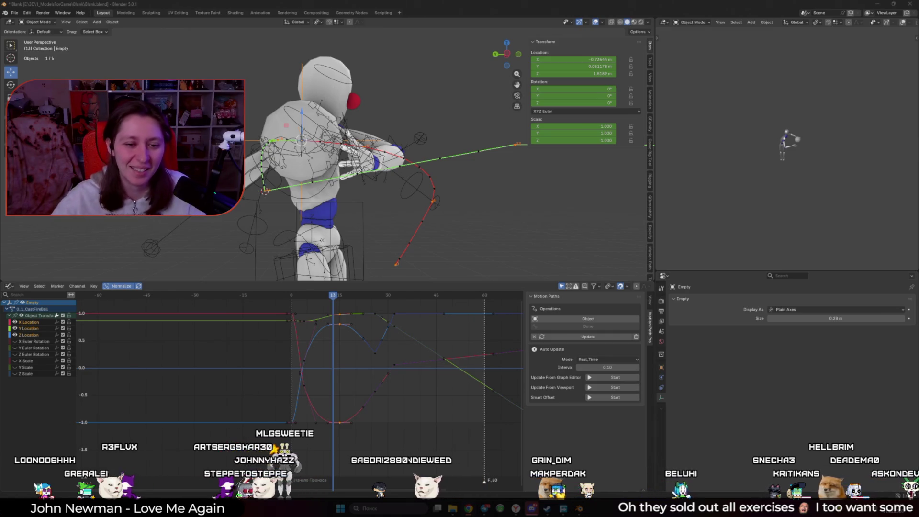
scroll(384, 326, "up", 1)
left_click(285, 297)
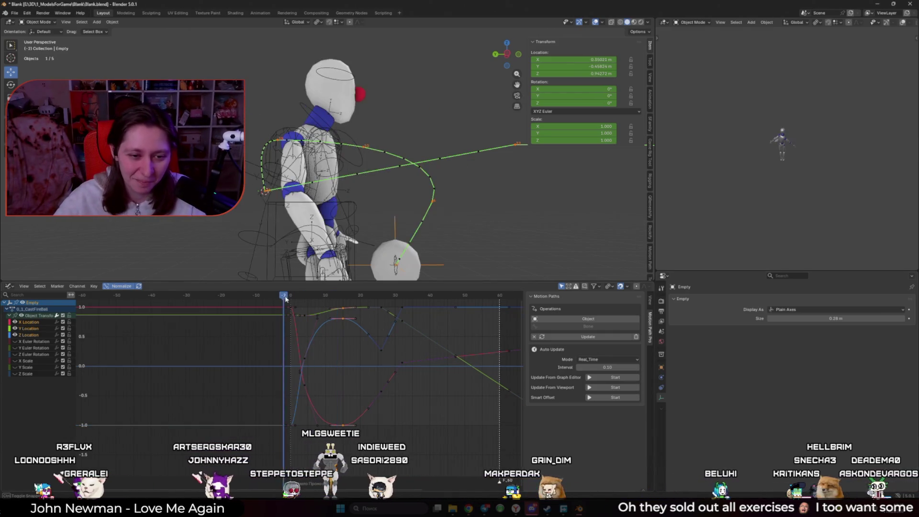
key("space")
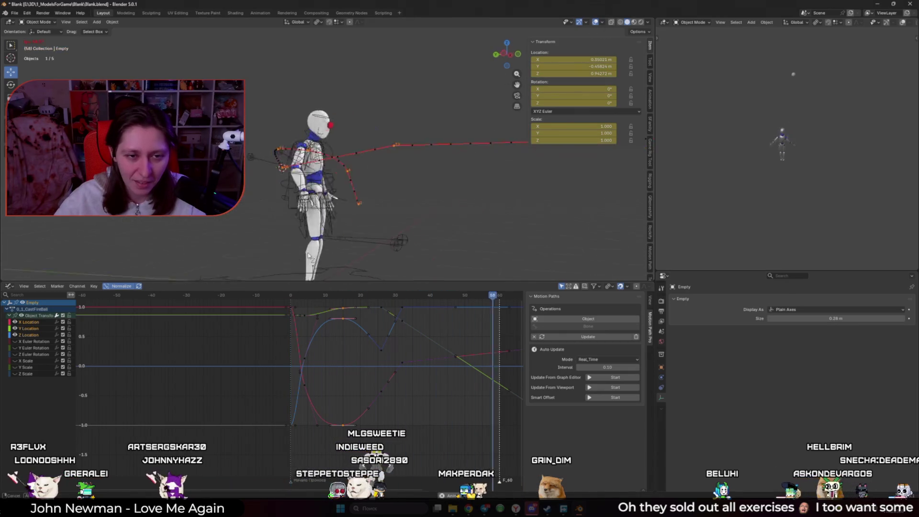
key("space")
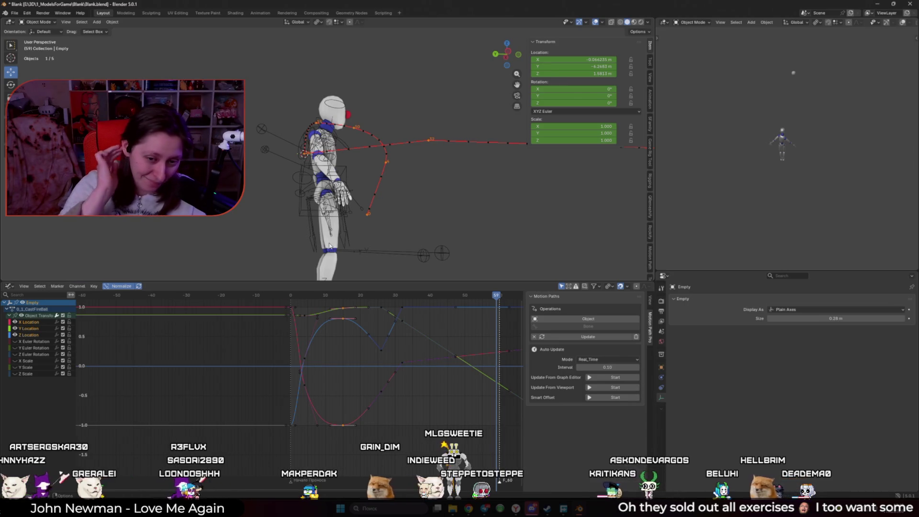
- Zoom and pan the Graph Editor until the Y Location curve fills the view
scroll(365, 326, "up", 2)
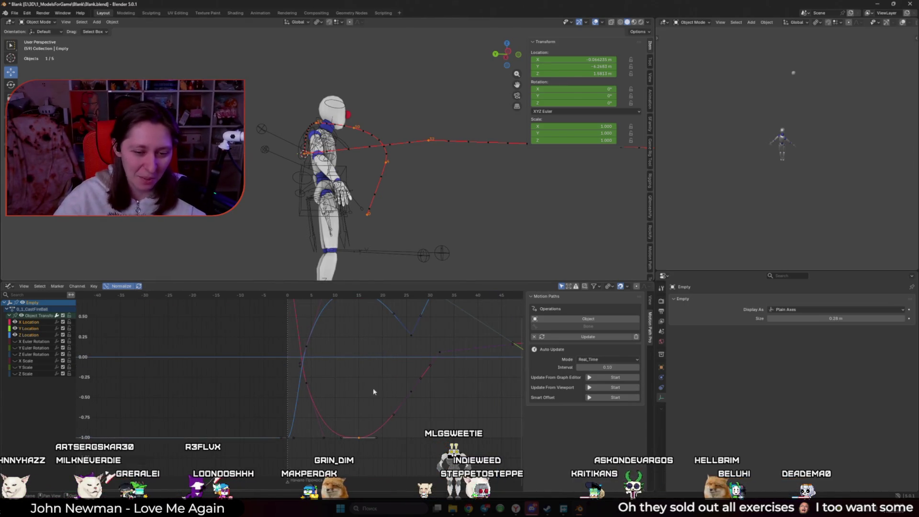
middle_click_drag(375, 332, 369, 413)
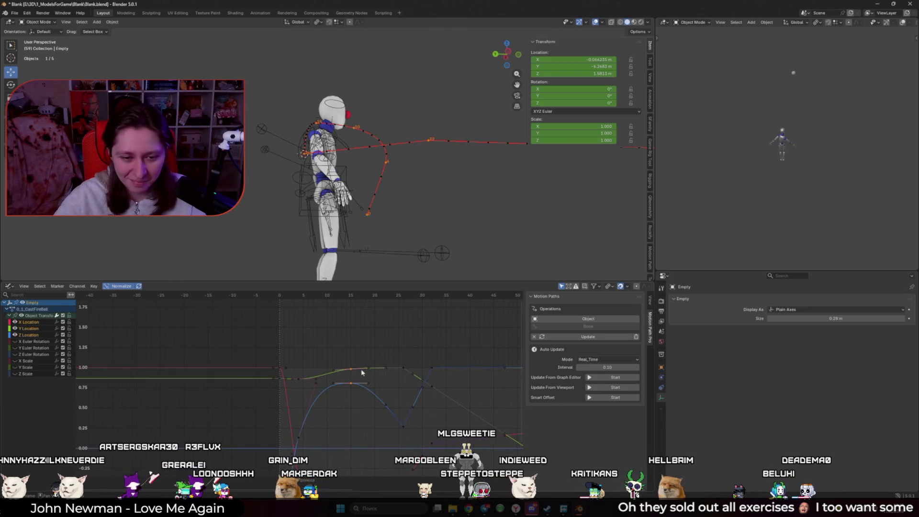
scroll(383, 384, "up", 1)
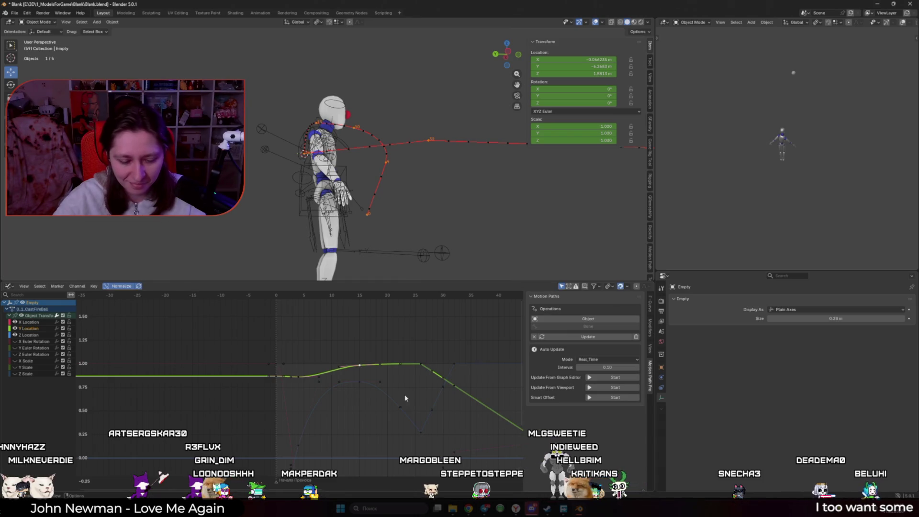
- Try moving the Y Location keys vertically, cancel, and compare the hand pose around frame 4
left_click(362, 297)
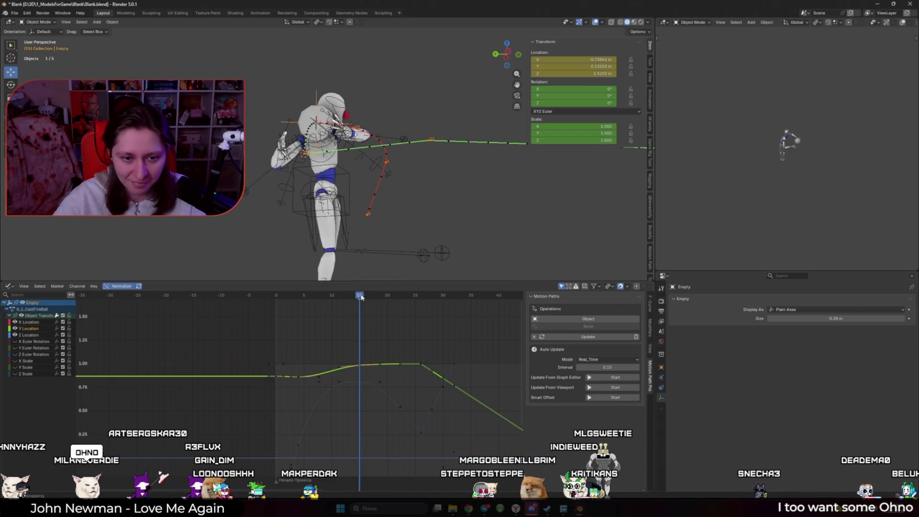
key("g")
key("y")
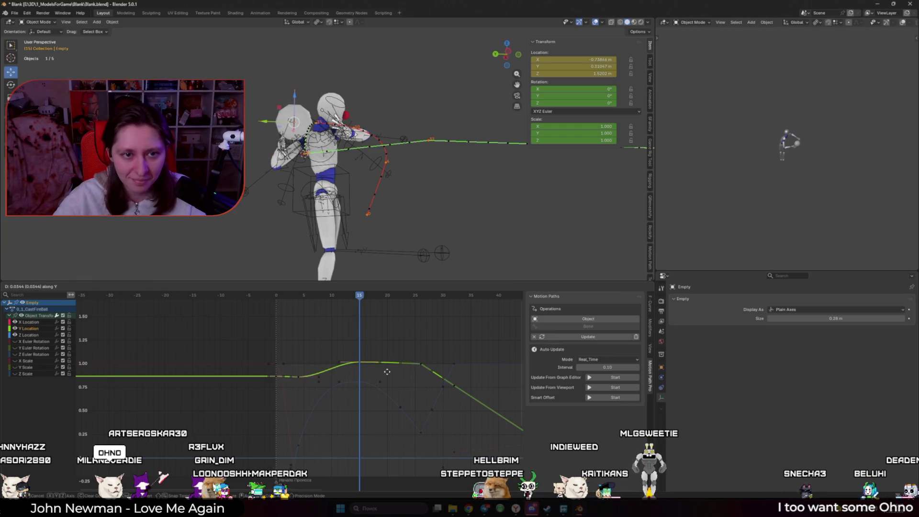
key("Escape")
left_click_drag(336, 296, 272, 300)
key("Up")
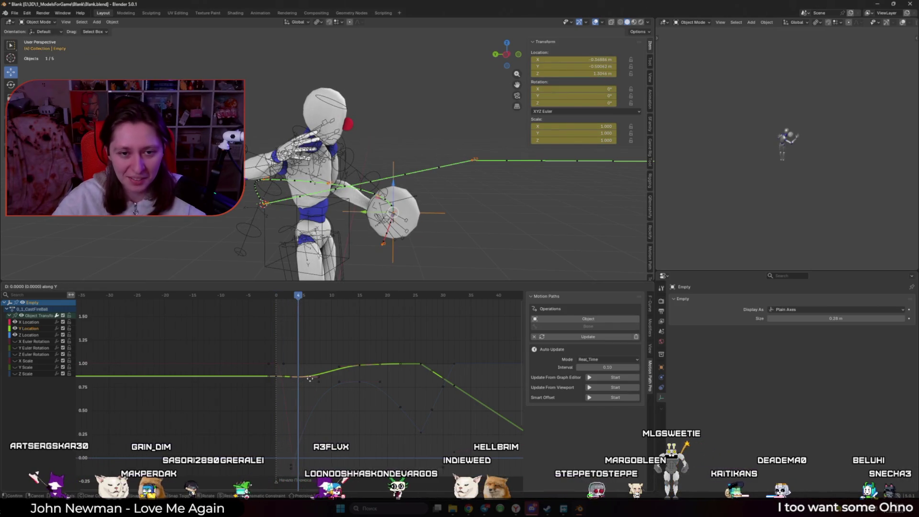
mouse_move(345, 234)
middle_mouse_down()
mouse_move(312, 237)
mouse_move(276, 194)
middle_mouse_up()
mouse_move(301, 294)
left_mouse_down()
mouse_move(273, 295)
mouse_move(299, 300)
left_mouse_up()
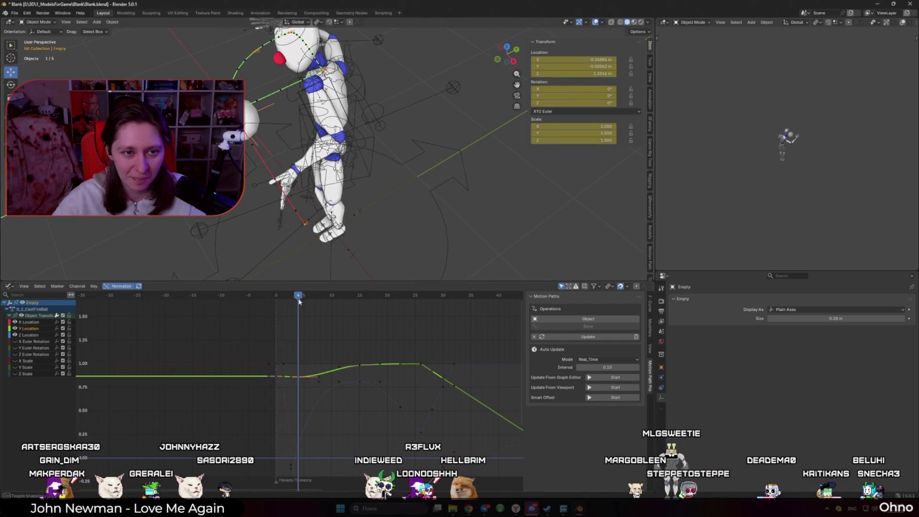
- Move the Y Location keys 2 frames later, refresh the motion path and preview the throw
scroll(298, 378, "down", 4)
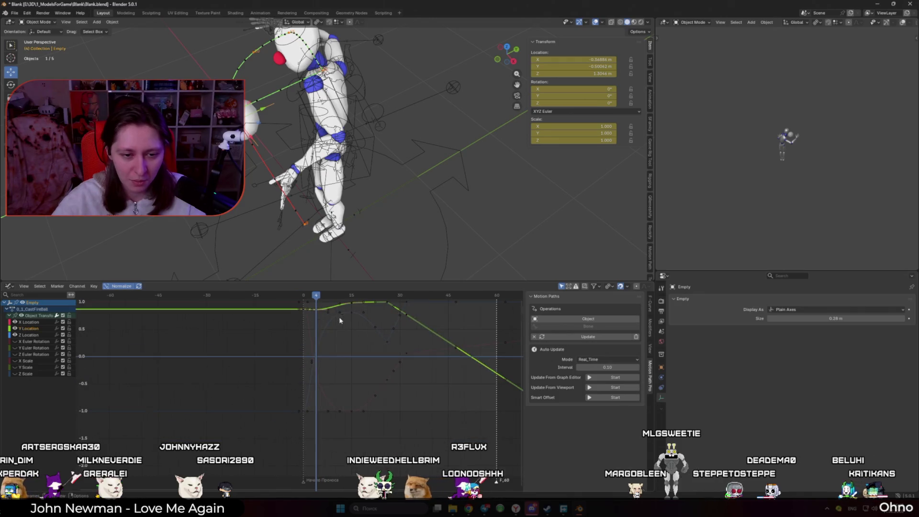
key("a")
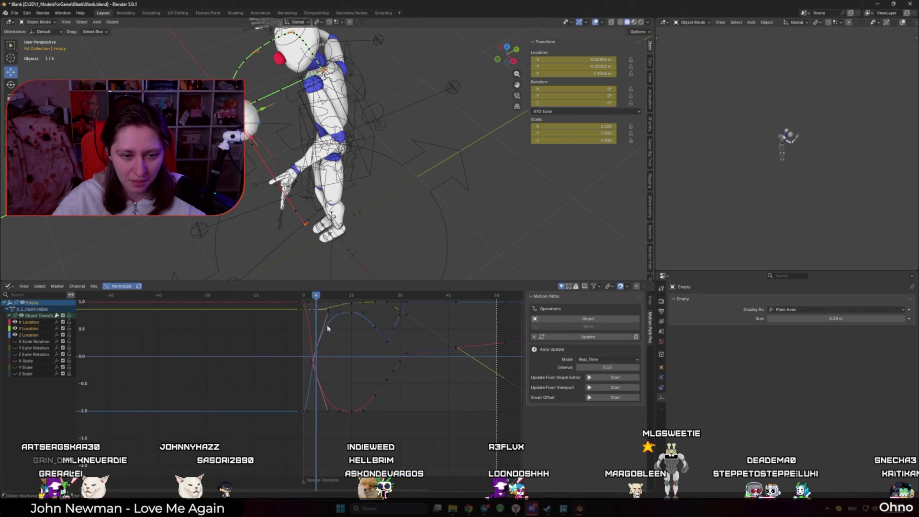
key("Home")
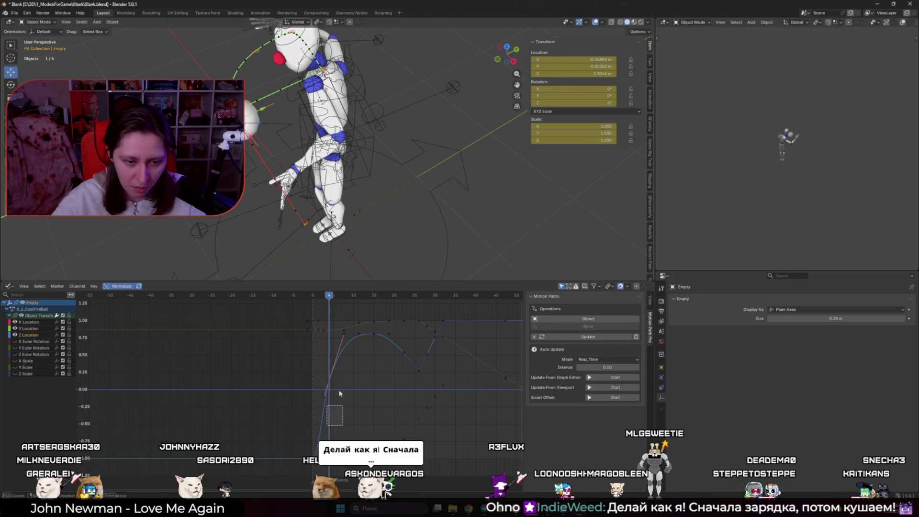
scroll(349, 398, "up", 1)
left_click(338, 366)
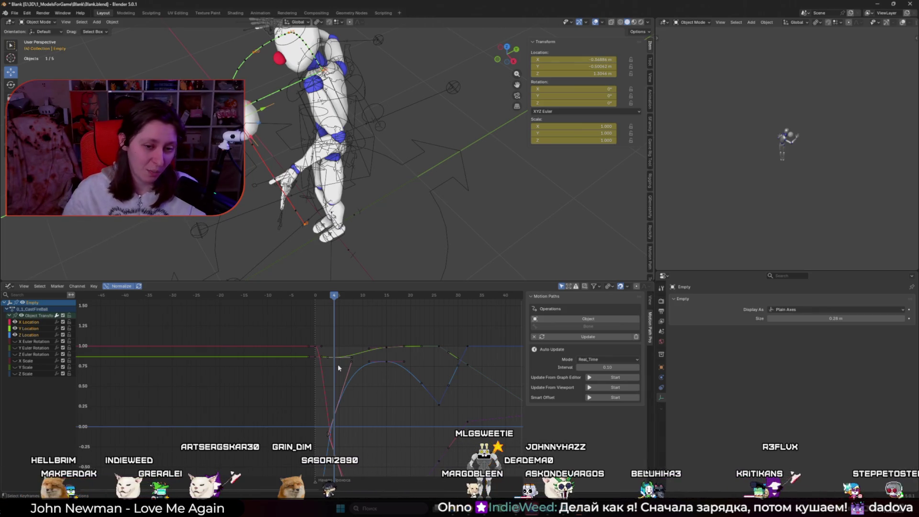
scroll(352, 369, "up", 1)
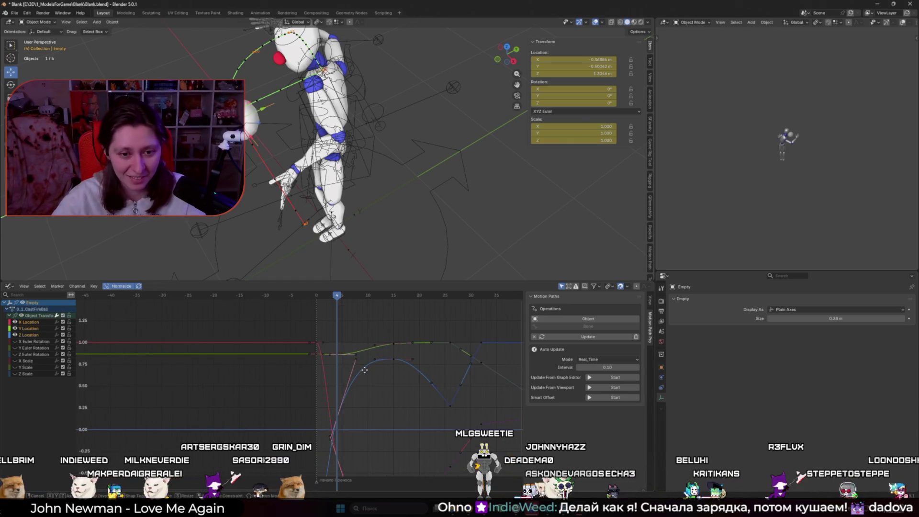
key("g")
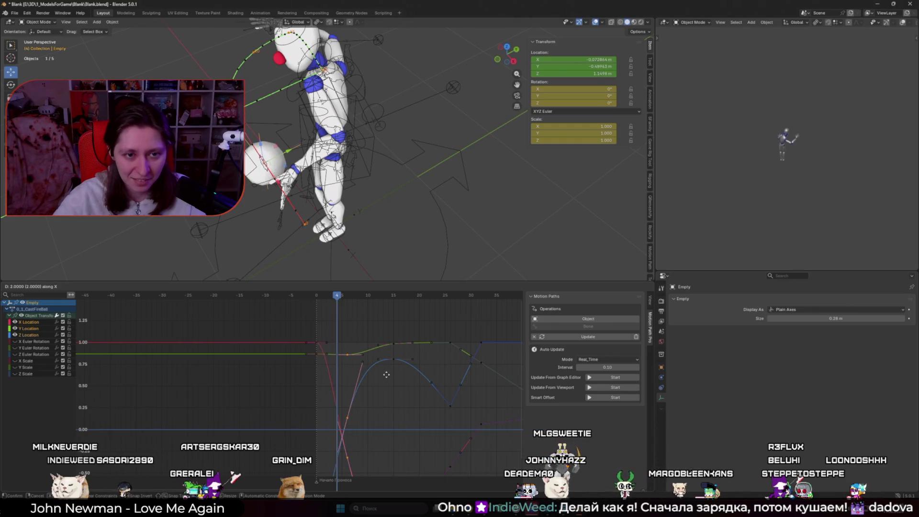
left_click(576, 338)
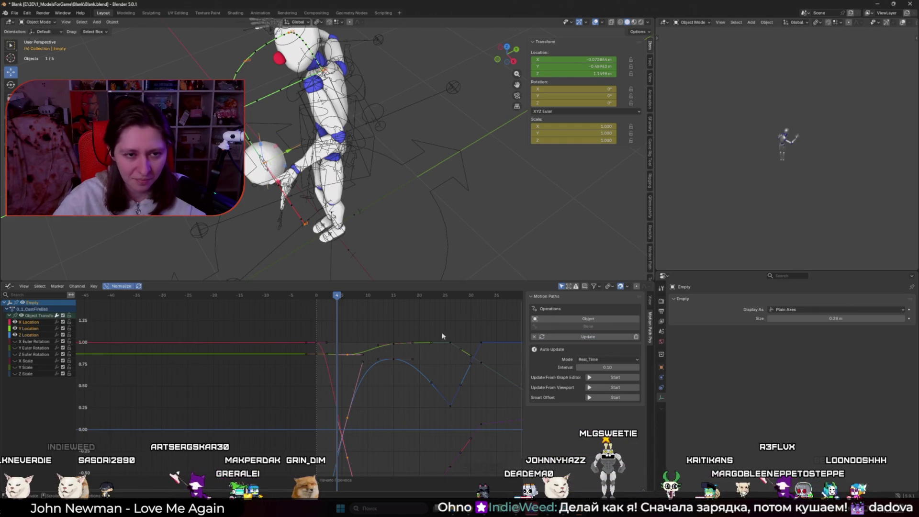
key("space")
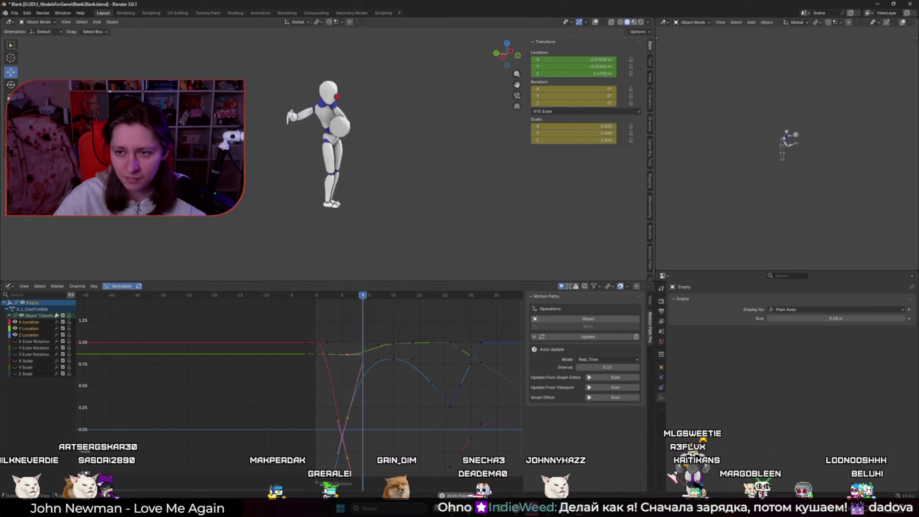
- Stop playback, return to the first frame, replay the throw and scrub to around frame 25
key("space")
key("shift+Left")
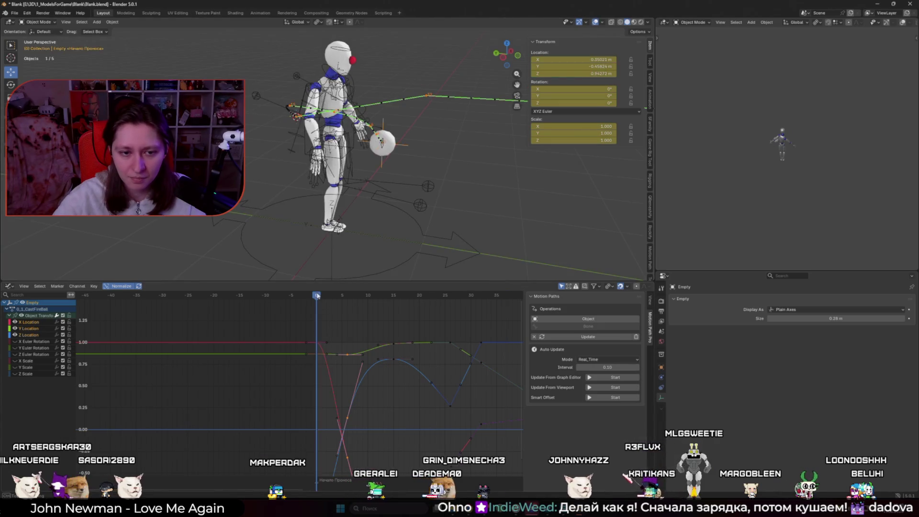
key("shift+space")
key("space")
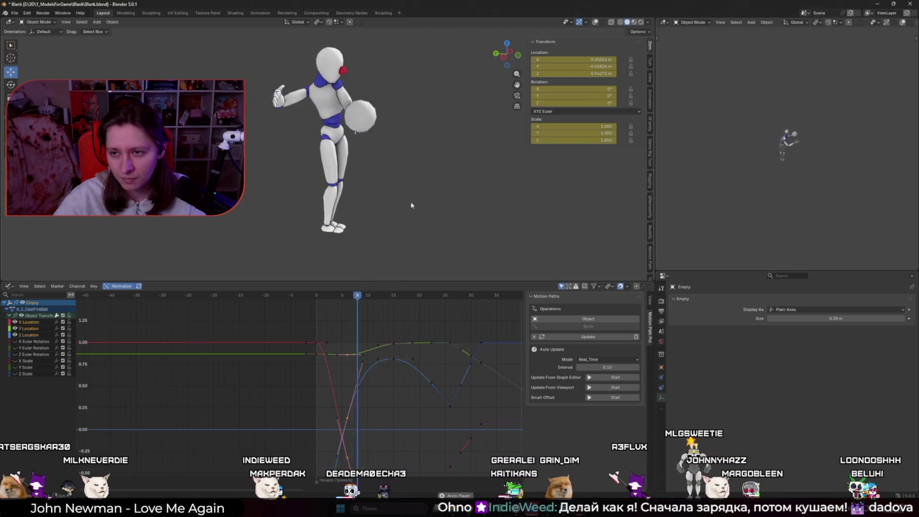
mouse_move(319, 297)
left_mouse_down()
mouse_move(494, 318)
mouse_move(441, 318)
left_mouse_up()
scroll(288, 371, "down", 3)
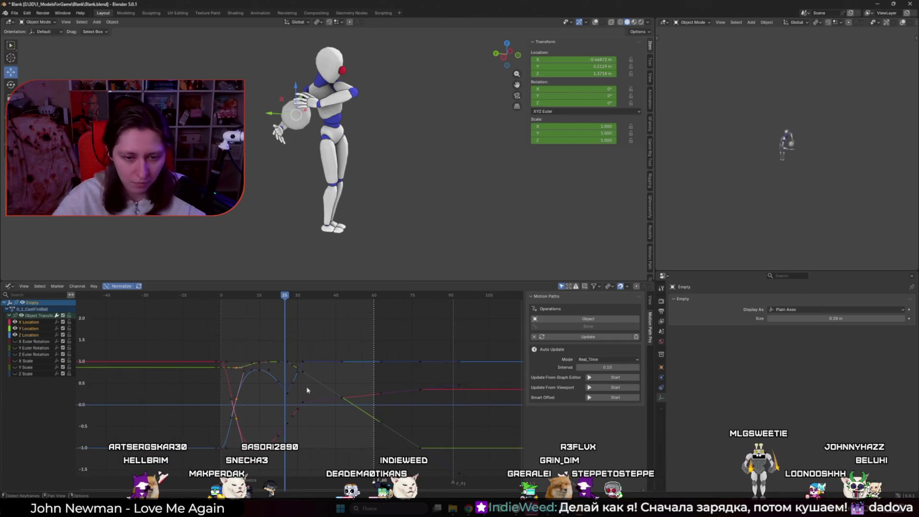
- Reframe the graph, select the Y Location curve and review the throw at frame 26
middle_click_drag(307, 402, 318, 393)
left_click_drag(301, 296, 300, 300)
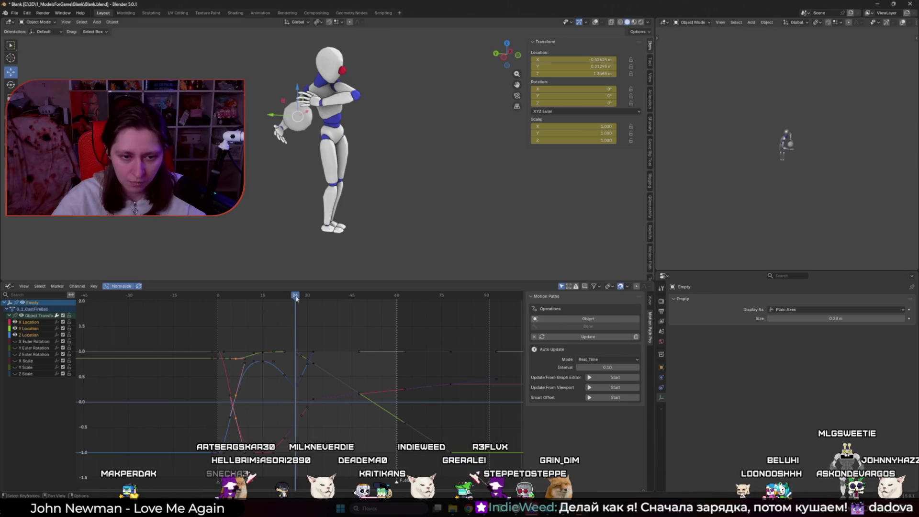
left_click(298, 354)
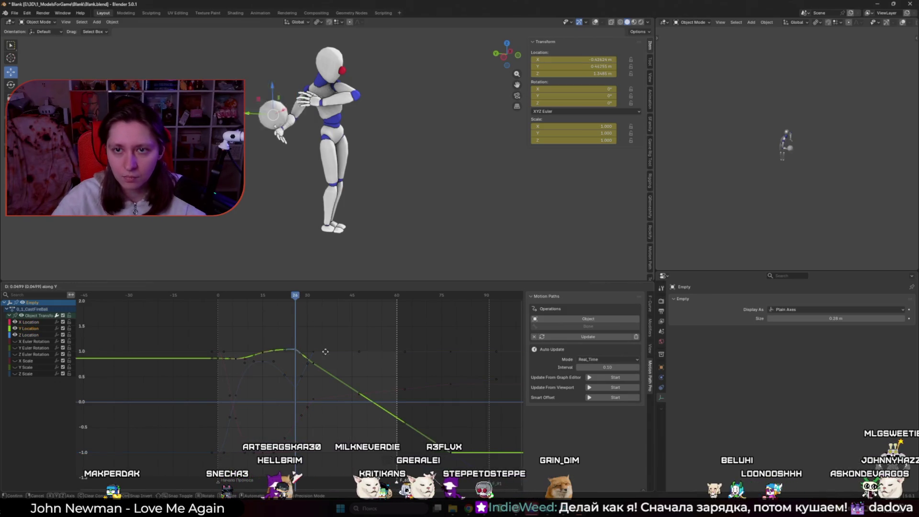
mouse_move(302, 297)
left_mouse_down()
mouse_move(328, 297)
mouse_move(296, 305)
mouse_move(366, 320)
mouse_move(300, 318)
mouse_move(357, 325)
mouse_move(403, 385)
left_mouse_up()
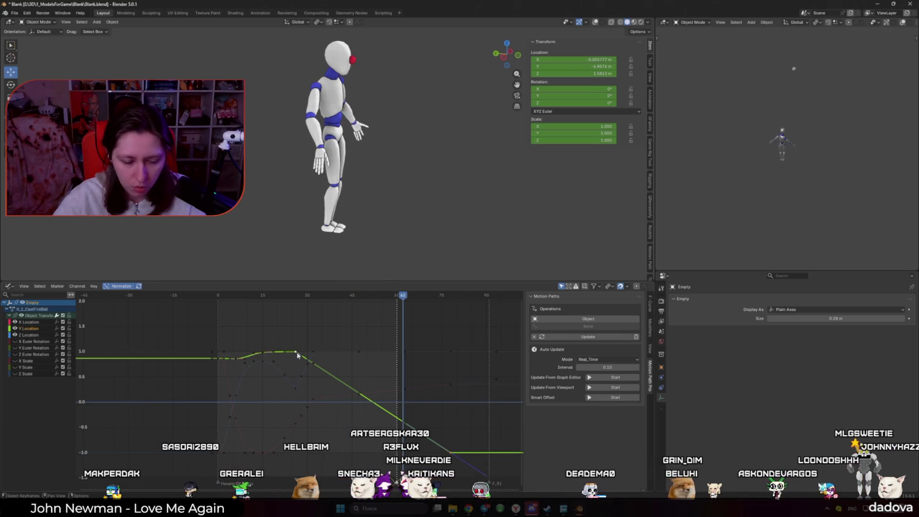
- Remove the extra keyframe on the Y Location curve's falling slope and check frame 28
key("h")
key("ctrl+z")
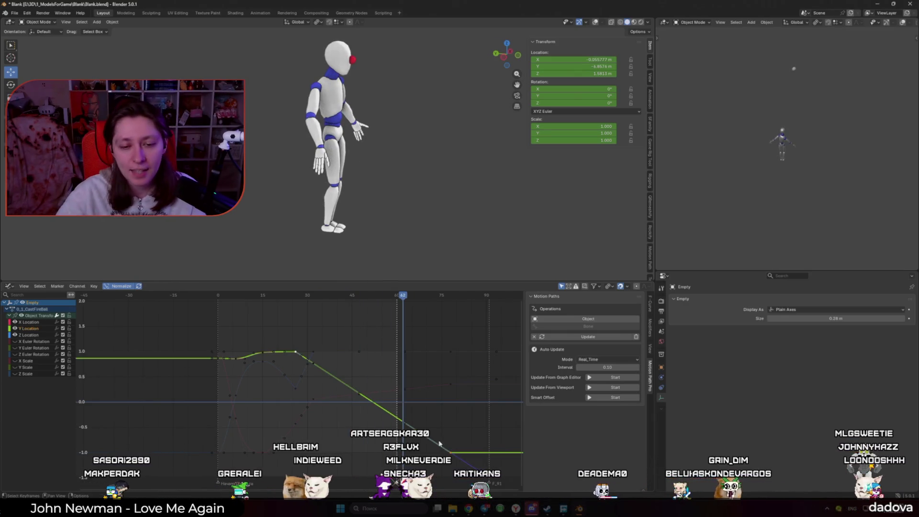
left_click(314, 365)
right_click(314, 365)
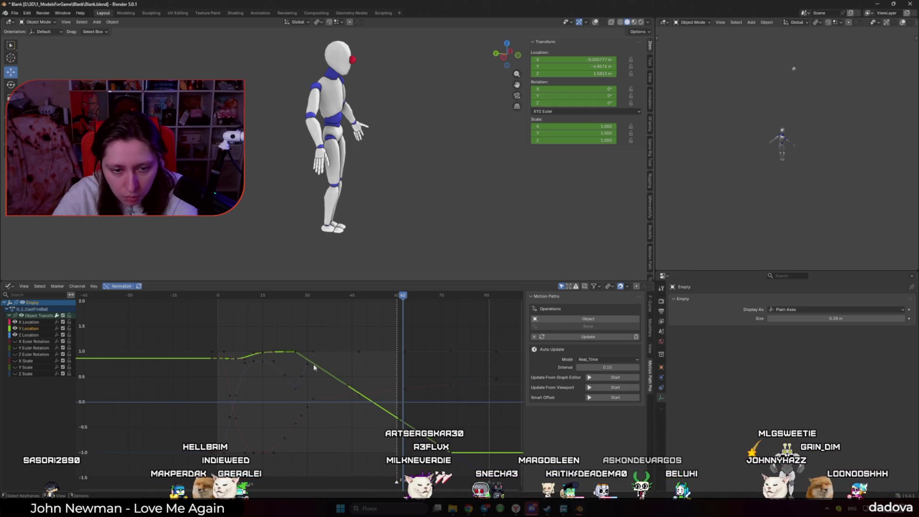
left_click_drag(313, 365, 295, 354)
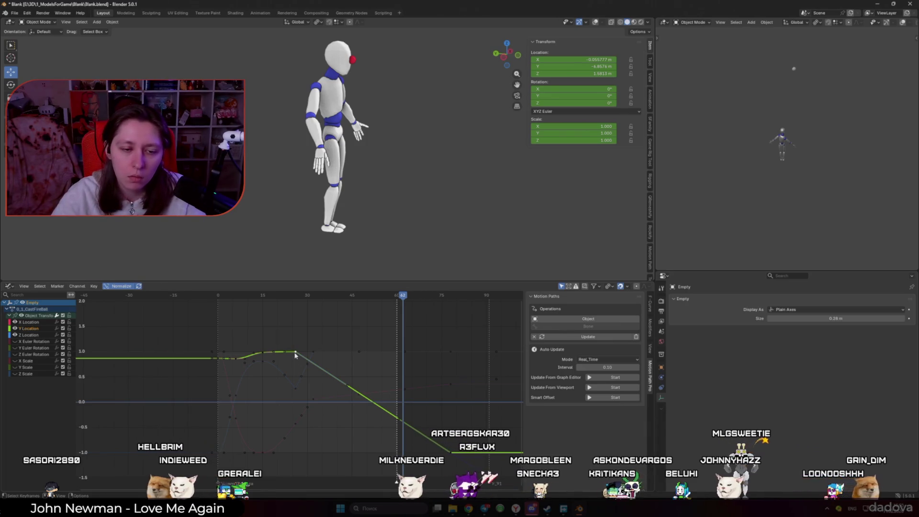
left_click(296, 297)
left_click_drag(296, 299, 301, 297)
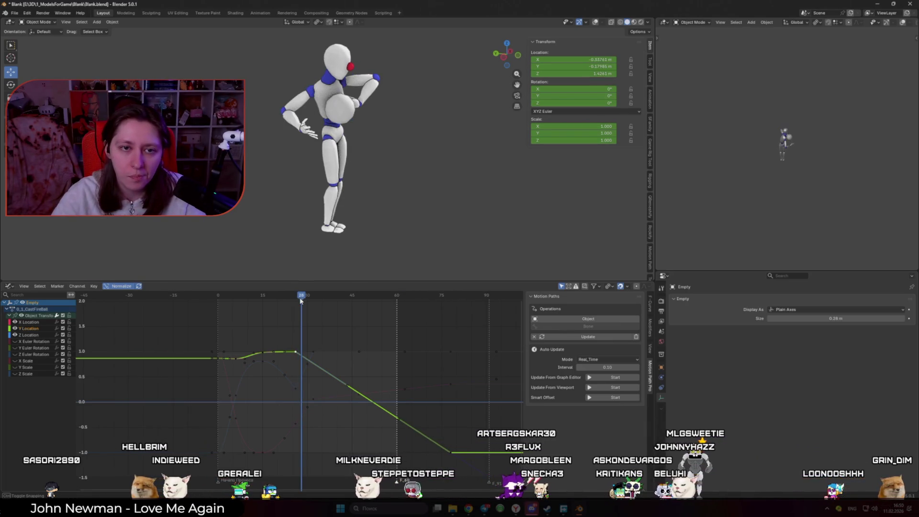
right_click(407, 438)
mouse_move(424, 437)
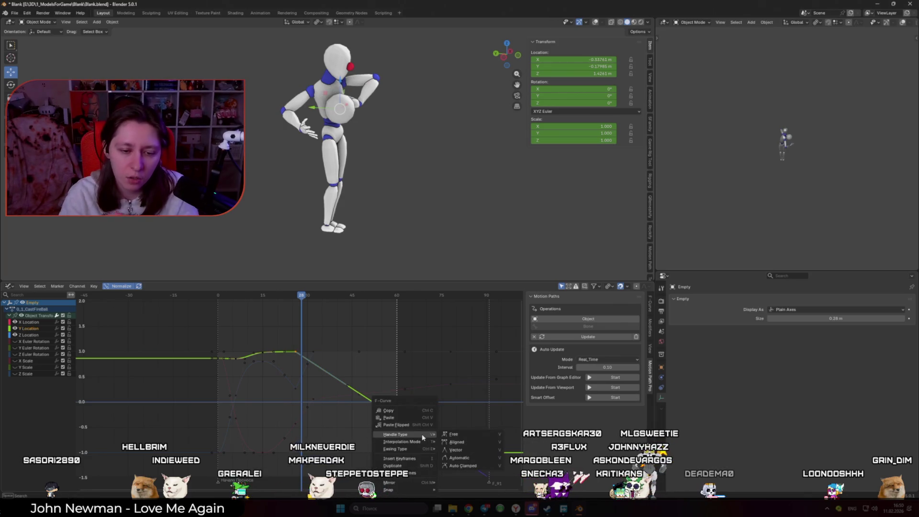
mouse_move(401, 490)
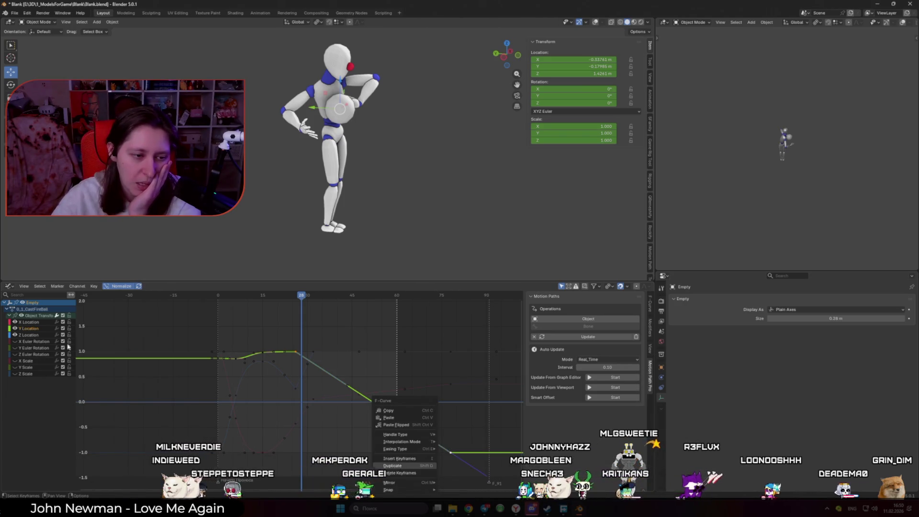
key("Escape")
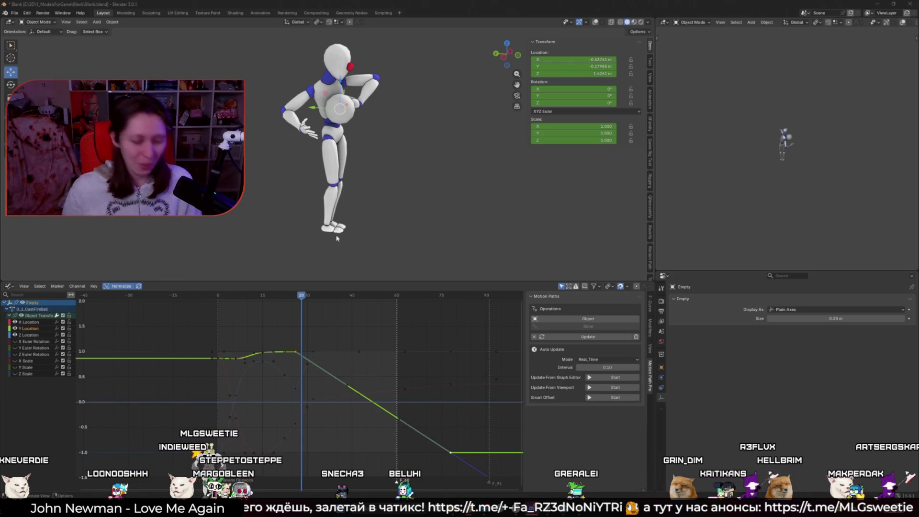
scroll(263, 362, "up", 2)
scroll(262, 362, "up", 1)
middle_click_drag(263, 362, 321, 352)
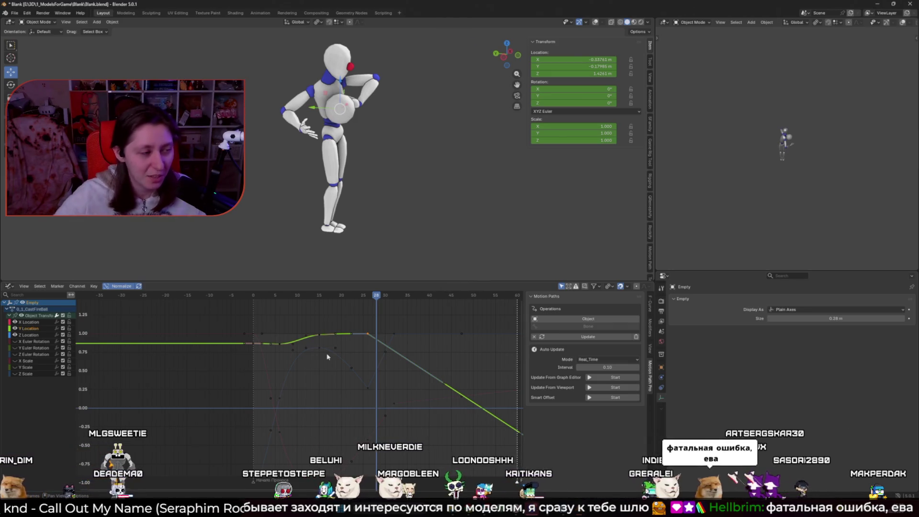
- Zoom into the graph and jump to frame 15 to view the ball held mid-throw
scroll(330, 352, "up", 2)
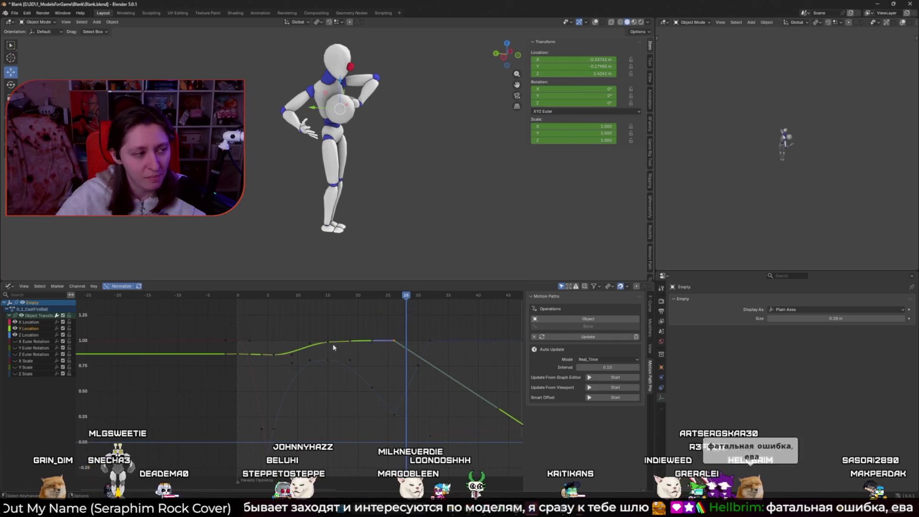
left_click(328, 295)
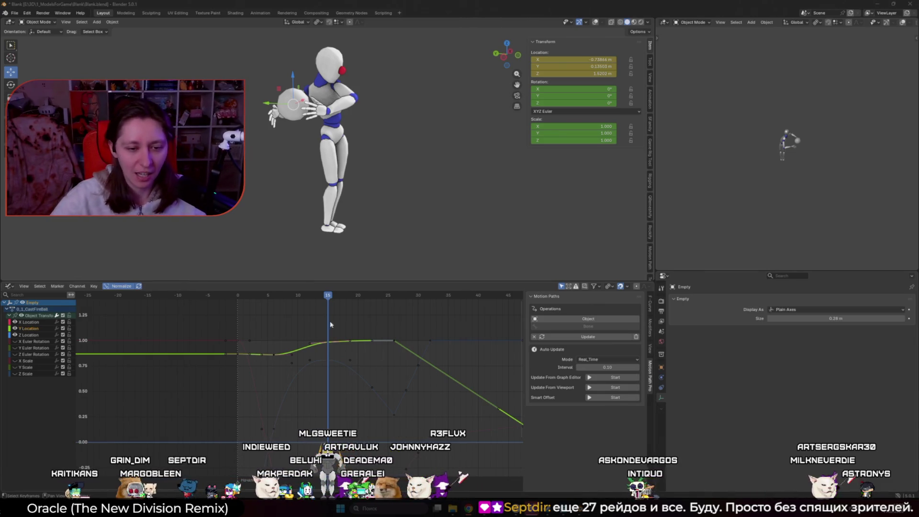
- Move the frame-15 Y Location key vertically, then preview the throw up to frame 16
key("g")
key("y")
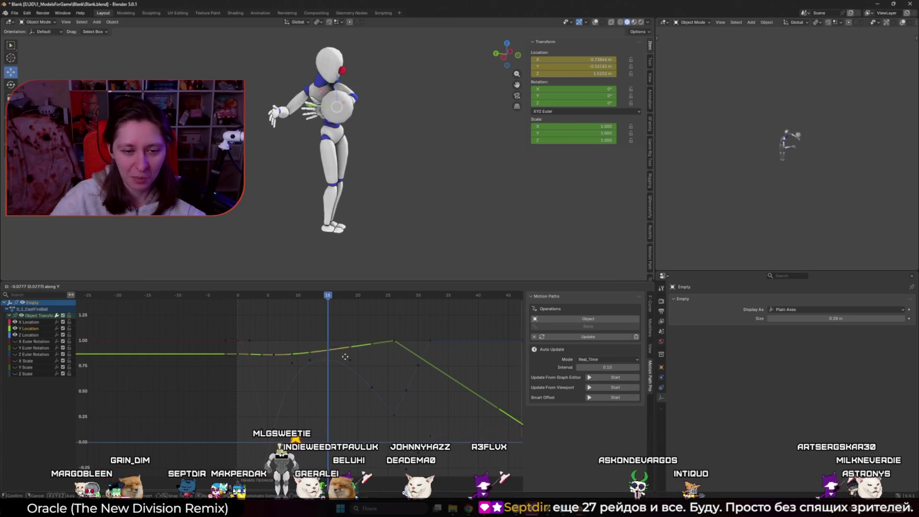
left_click(345, 349)
left_click(254, 296)
key("space")
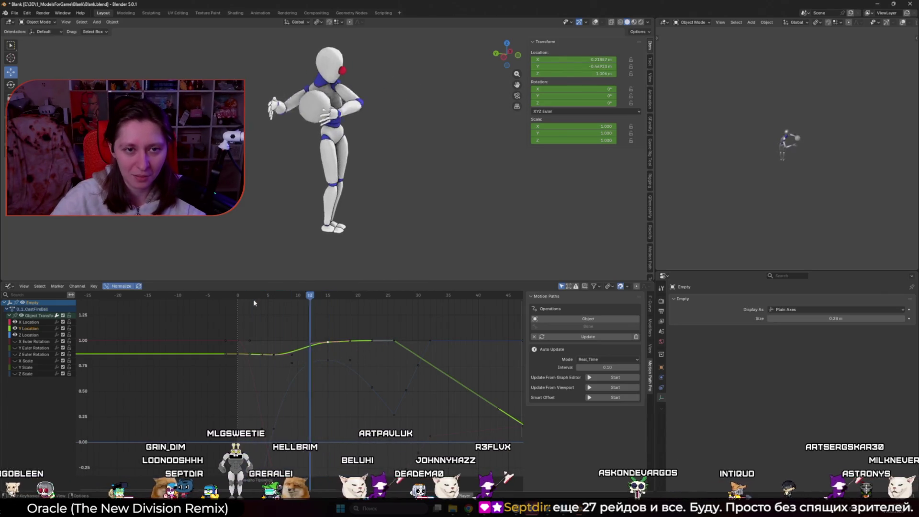
left_click_drag(298, 297, 337, 313)
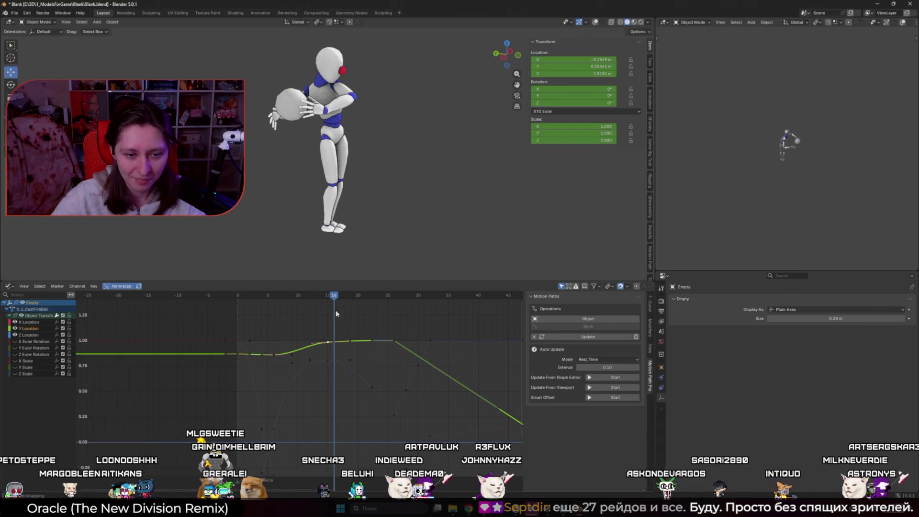
- Nudge the frame-15 Y Location key's height slightly once more
key("g")
key("y")
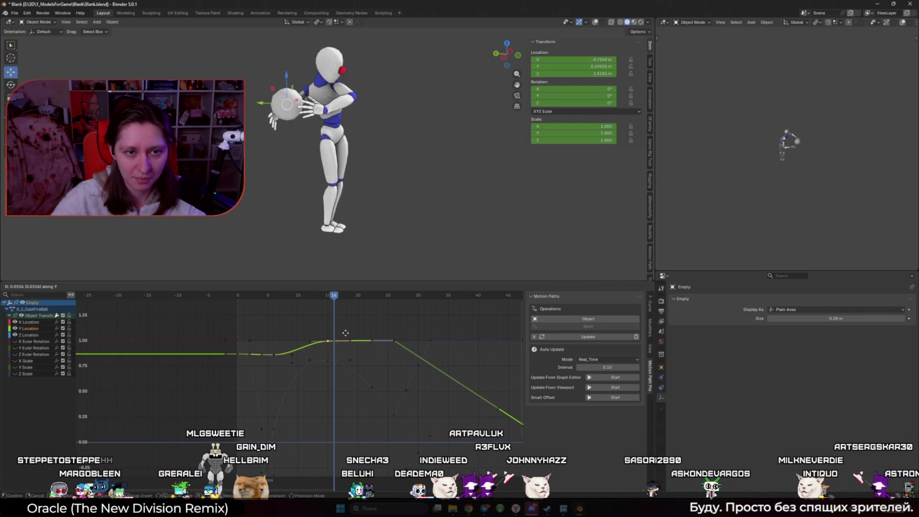
left_click(346, 331)
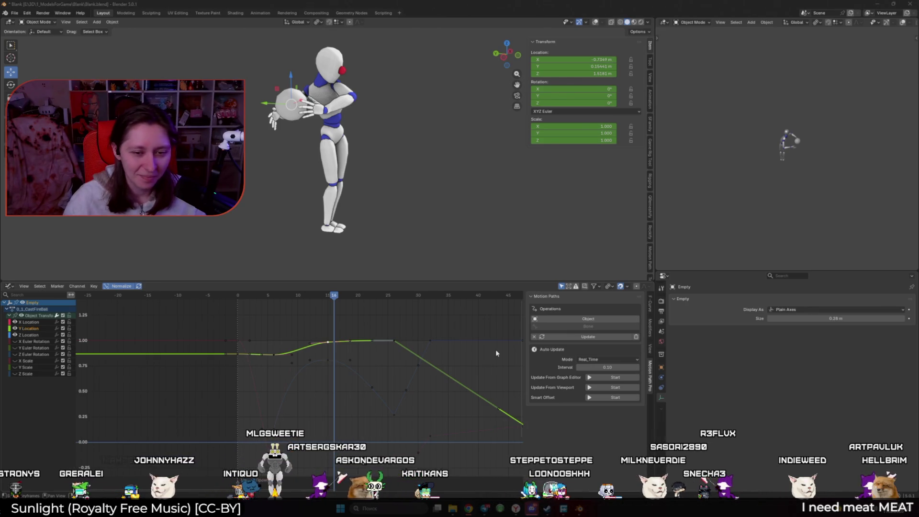
- Raise the early Y Location key at the throw's start, scrub through, and return to frame 1
mouse_move(242, 297)
left_mouse_down()
mouse_move(267, 297)
mouse_move(230, 297)
mouse_move(262, 301)
mouse_move(274, 316)
left_mouse_up()
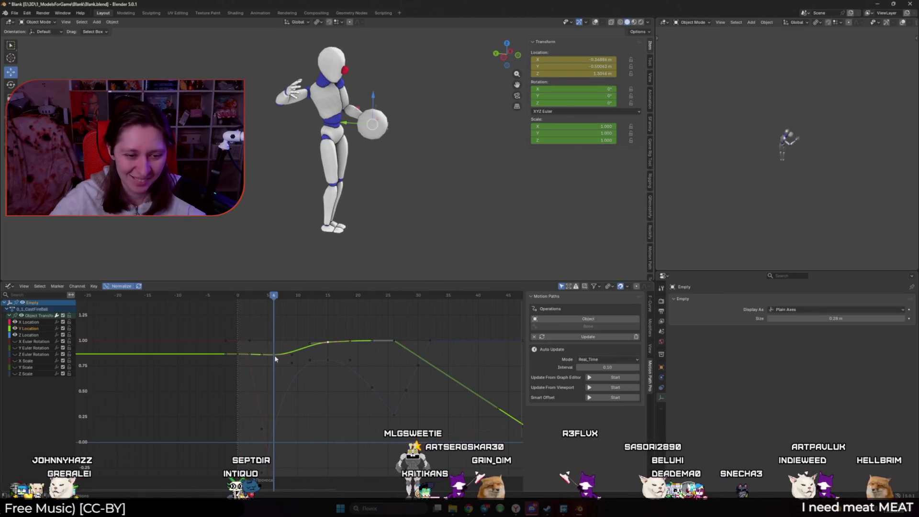
key("g")
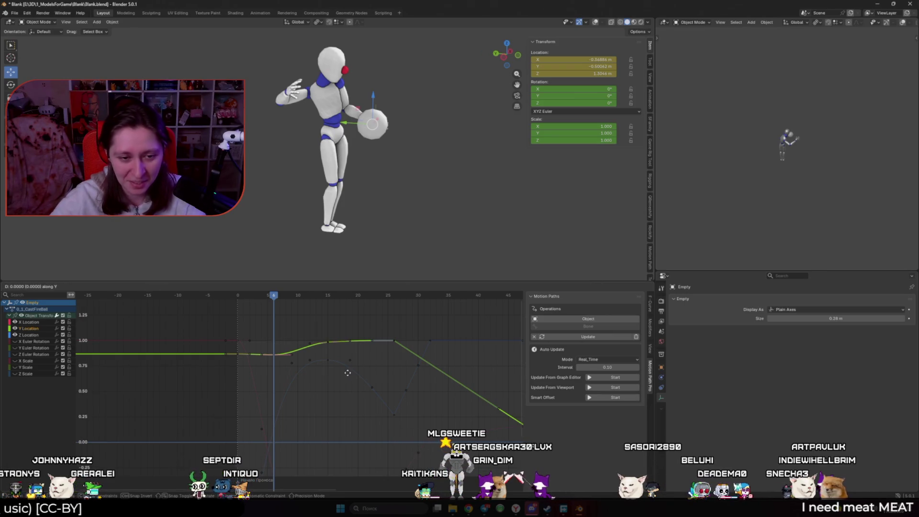
left_click(348, 368)
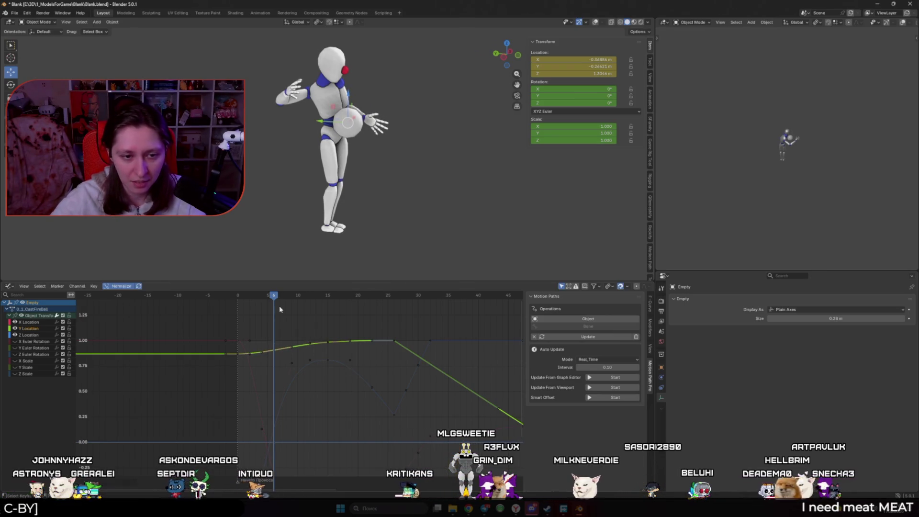
mouse_move(246, 297)
left_mouse_down()
mouse_move(236, 294)
mouse_move(472, 264)
mouse_move(286, 252)
left_mouse_up()
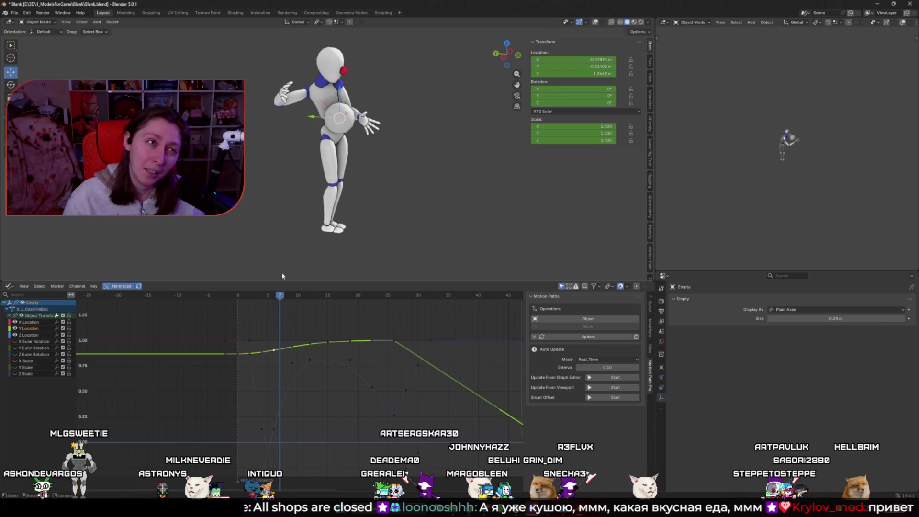
left_click(243, 297)
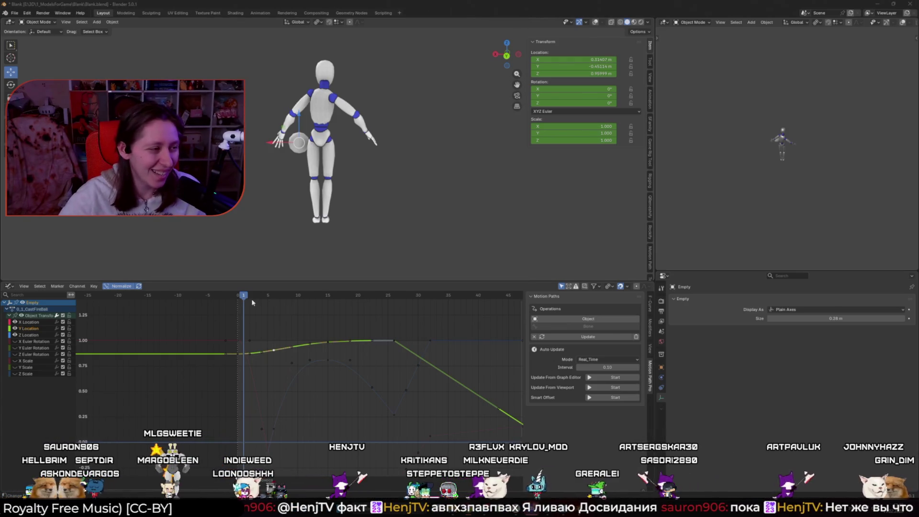
- Return to frame 0 of the throw
left_click(238, 295)
mouse_move(237, 295)
left_mouse_down()
mouse_move(509, 304)
mouse_move(219, 307)
mouse_move(237, 309)
left_mouse_up()
key("space")
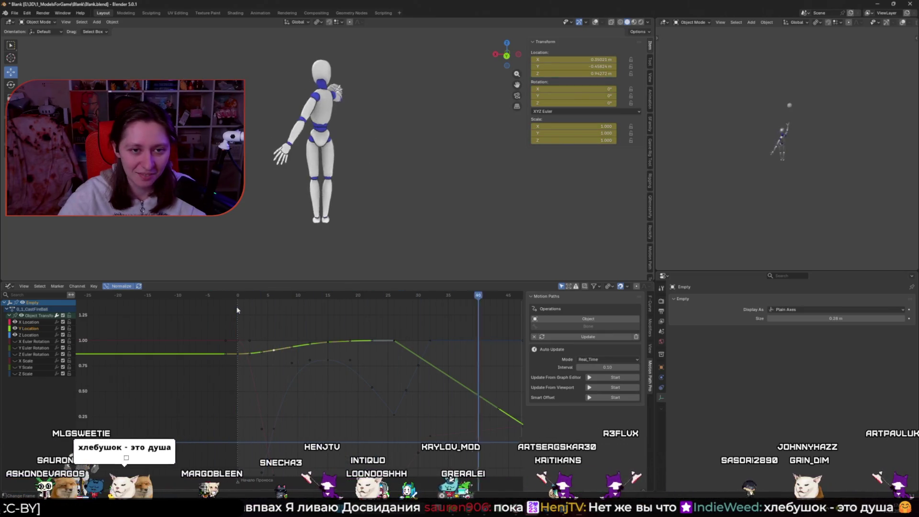
left_click(238, 300)
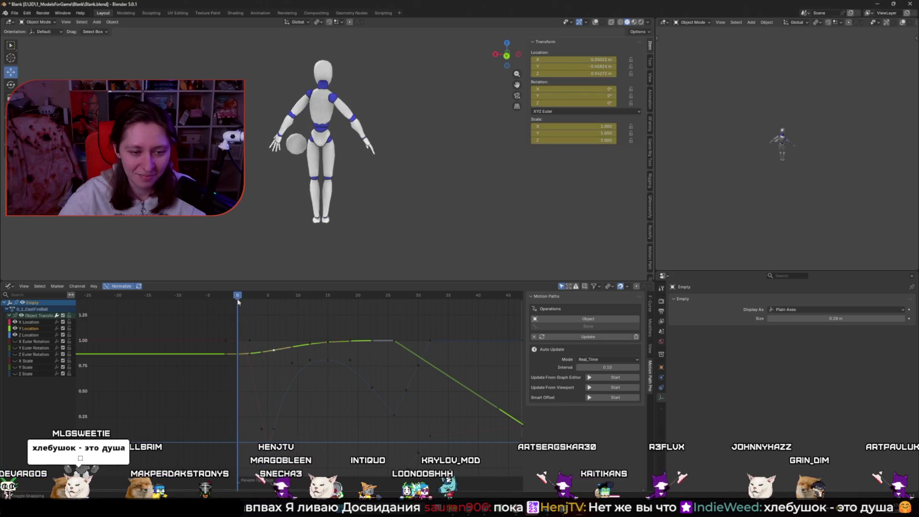
left_click_drag(238, 301, 255, 306)
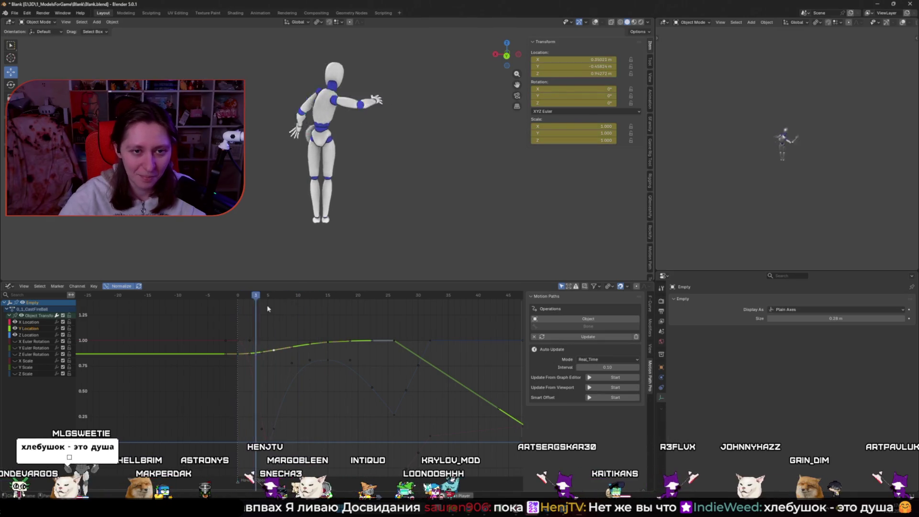
left_click(238, 299)
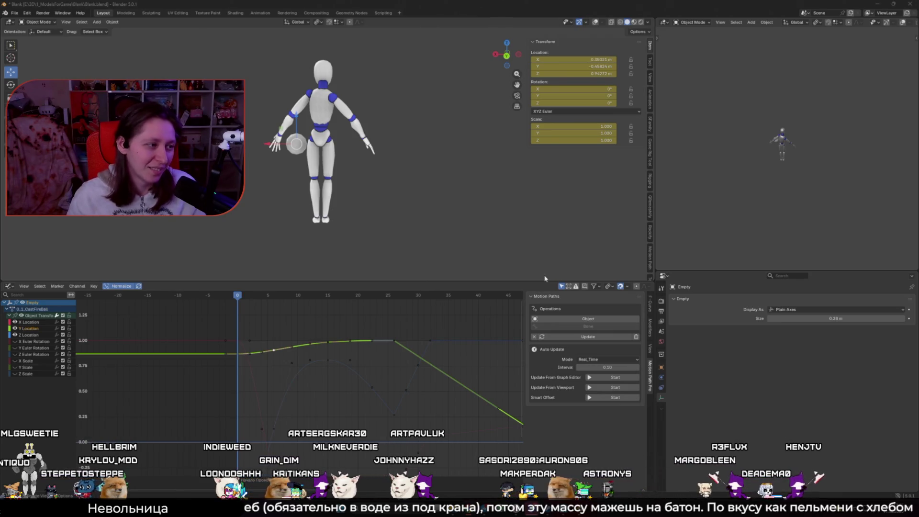
key("space")
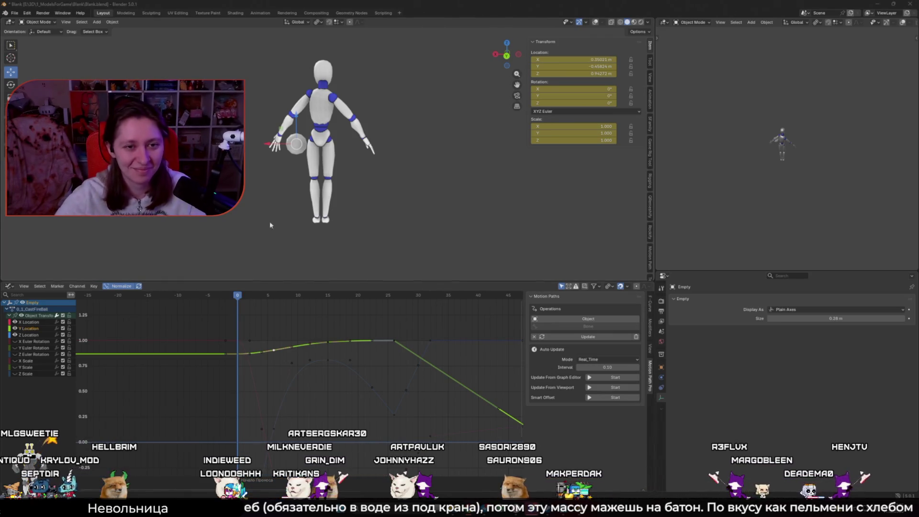
- Orbit closer and scrub and play the early throw frames, roughly 0 to 9
mouse_move(545, 275)
middle_mouse_down()
mouse_move(340, 189)
mouse_move(262, 215)
middle_mouse_up()
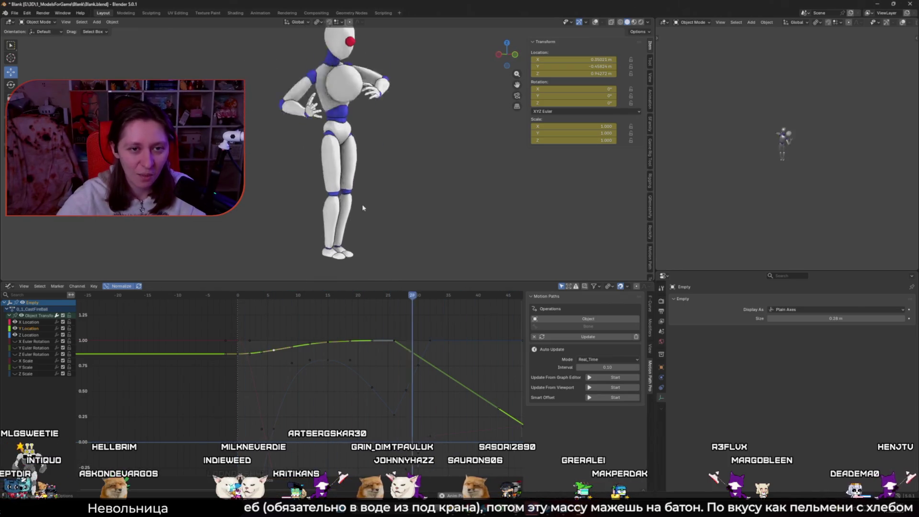
left_click(268, 296)
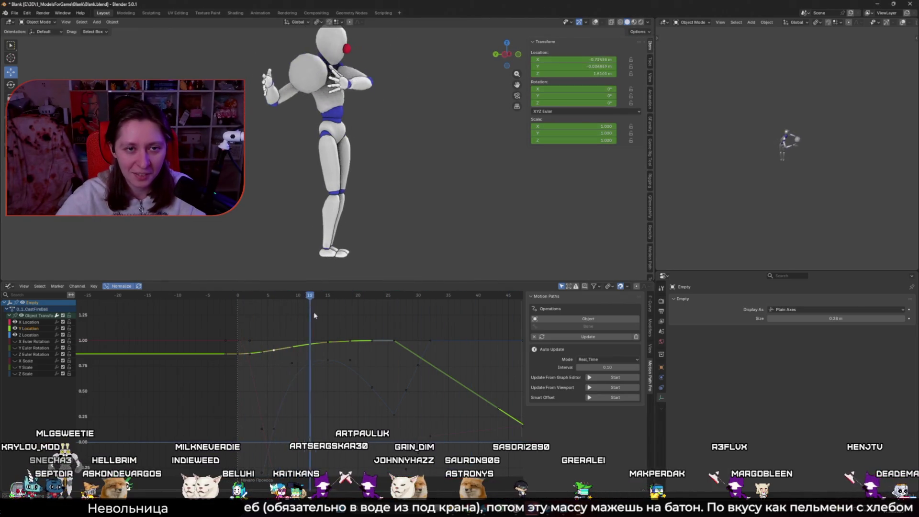
left_click(238, 296)
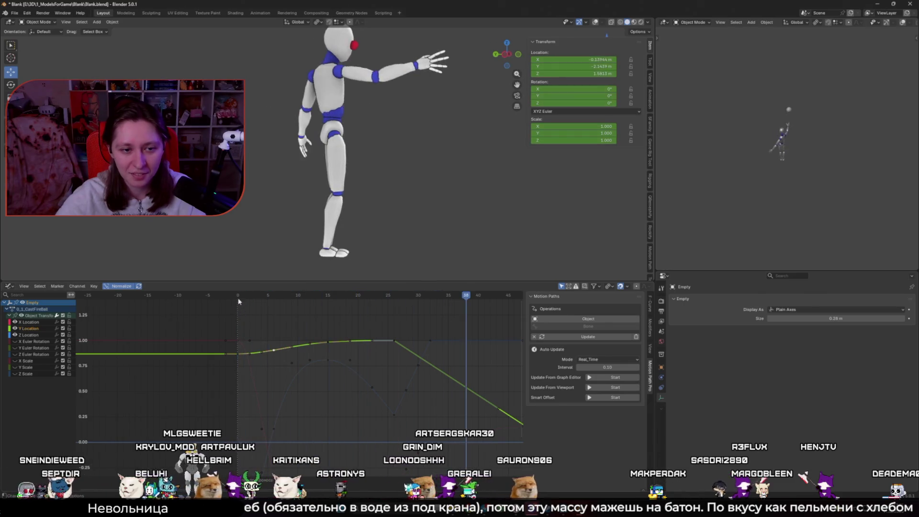
mouse_move(249, 300)
left_mouse_down()
mouse_move(238, 302)
mouse_move(249, 303)
left_mouse_up()
key("Left")
key("Left")
key("Left")
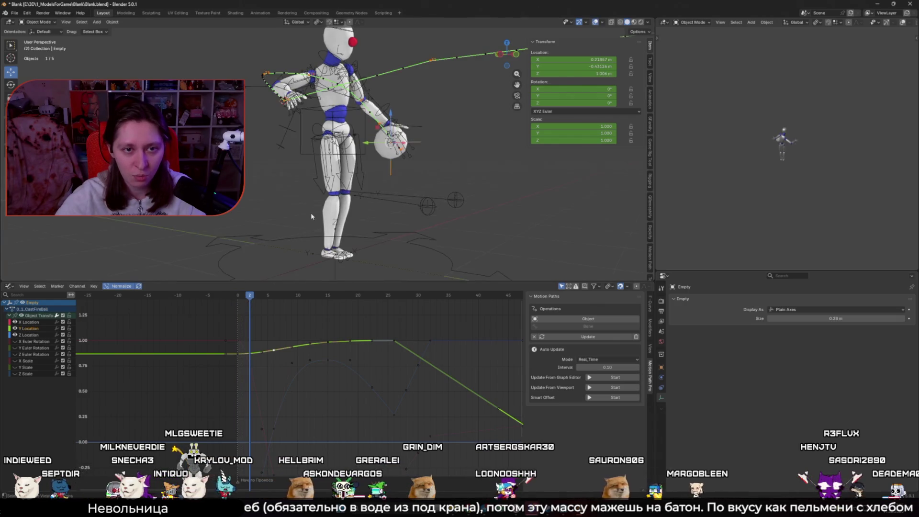
right_click(291, 234)
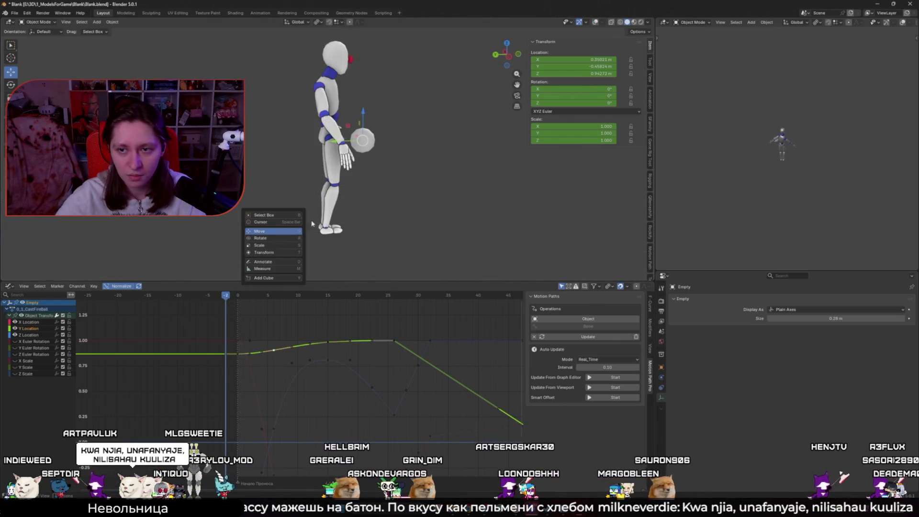
key("space")
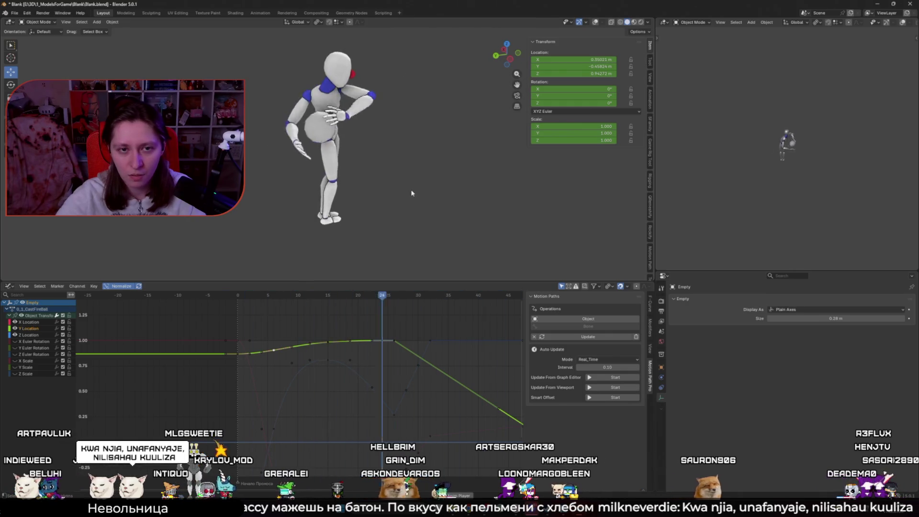
left_click(291, 298)
mouse_move(291, 300)
left_mouse_down()
mouse_move(305, 300)
mouse_move(280, 302)
left_mouse_up()
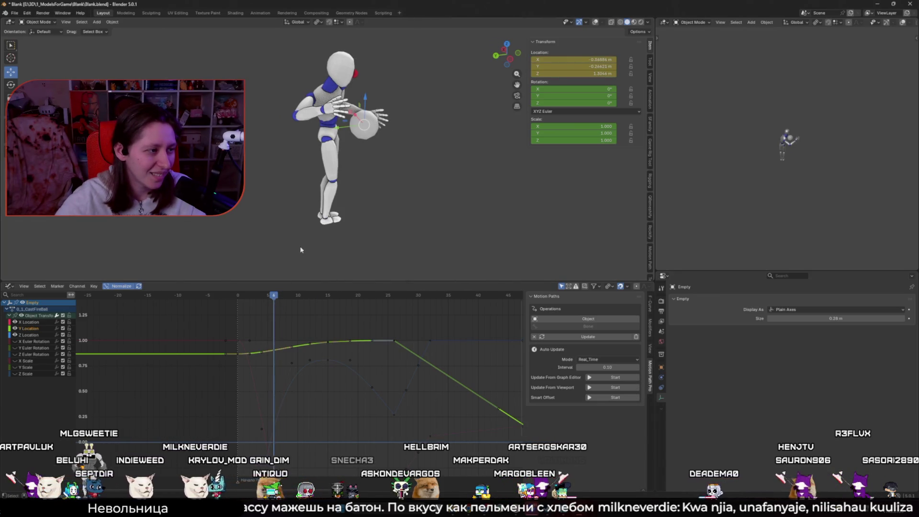
- Show overlays for the rig and motion paths, select the armature and enter Pose Mode
key("shift+alt+z")
middle_click_drag(301, 250, 297, 210)
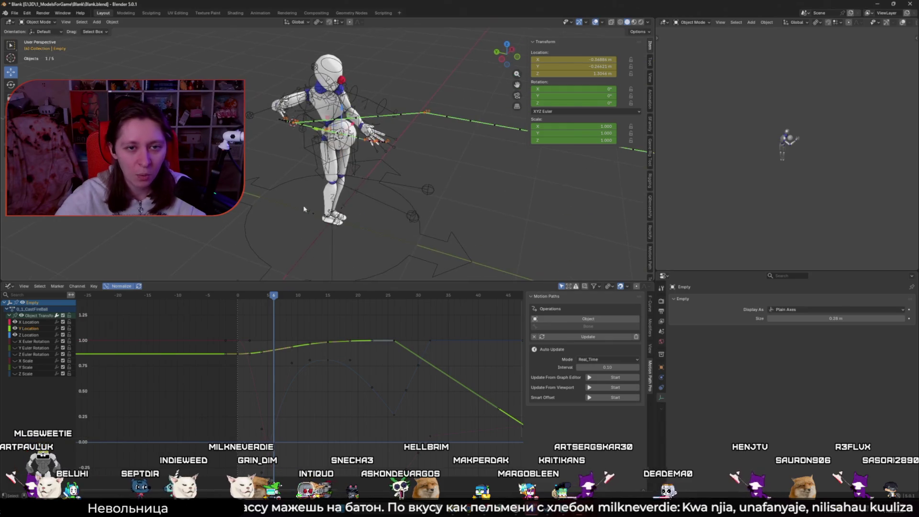
left_click(386, 153)
key("ctrl+Tab")
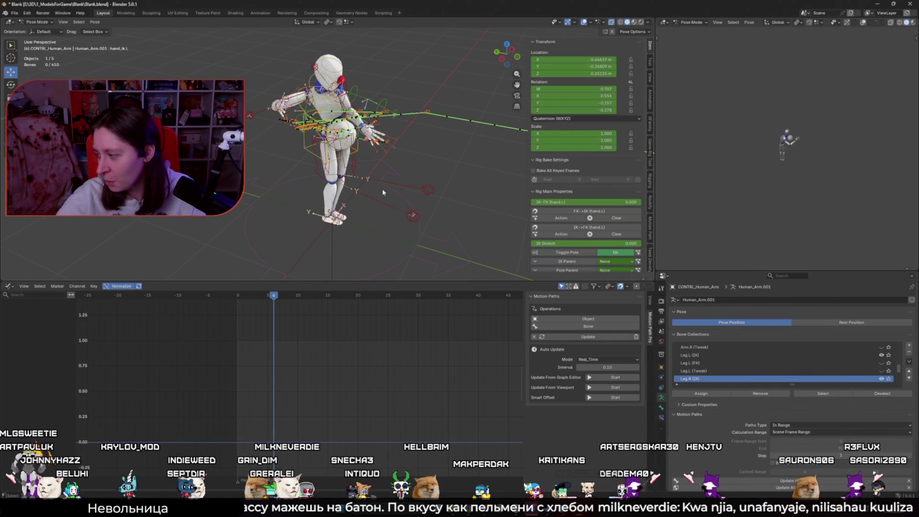
- Select only the hand_ik.R bone at frame 5 and expand its graph channels
key("a")
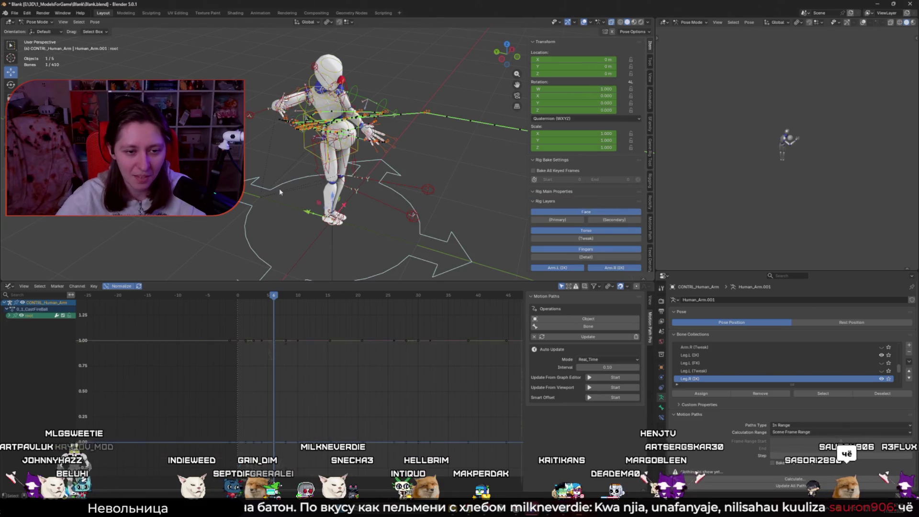
key("alt+a")
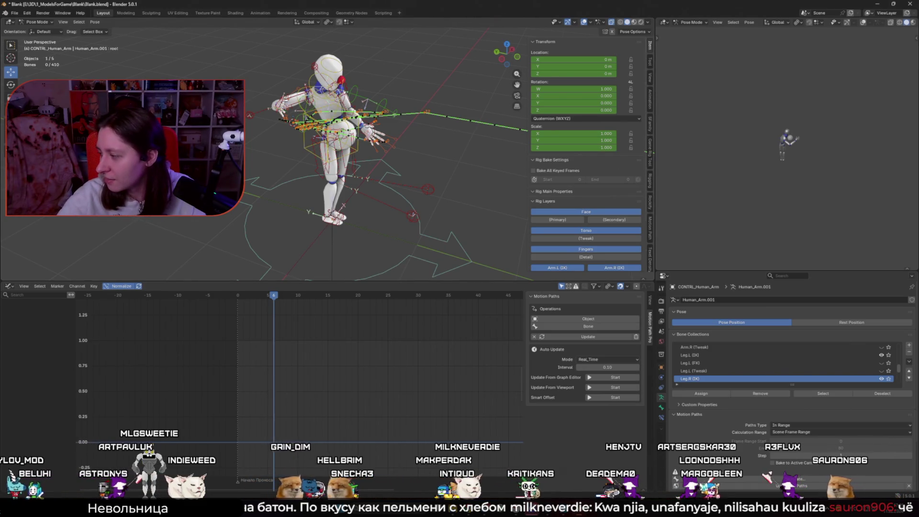
middle_click_drag(494, 195, 329, 161)
left_click(329, 162)
left_click_drag(241, 296, 266, 298)
left_click(9, 316)
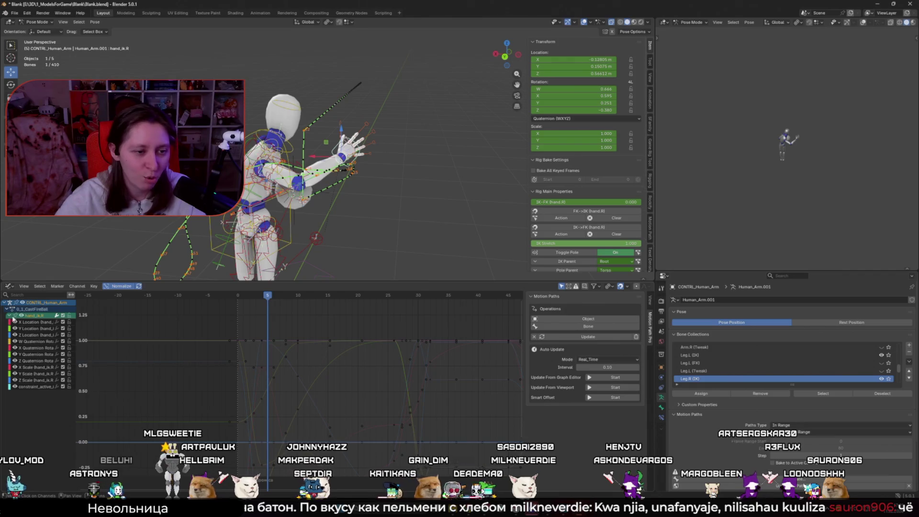
- Play the throw from frame 0, then clear the hand bone's old motion path
middle_click_drag(280, 227, 335, 223)
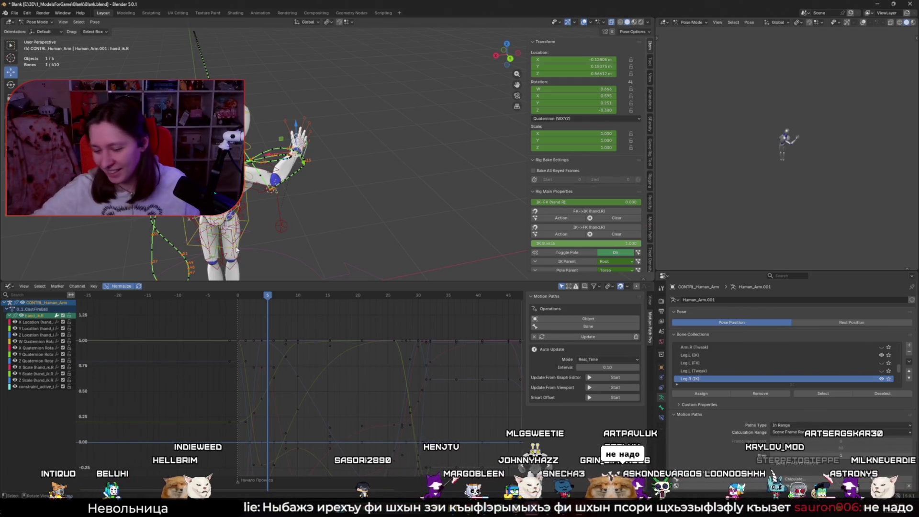
left_click(234, 292)
key("space")
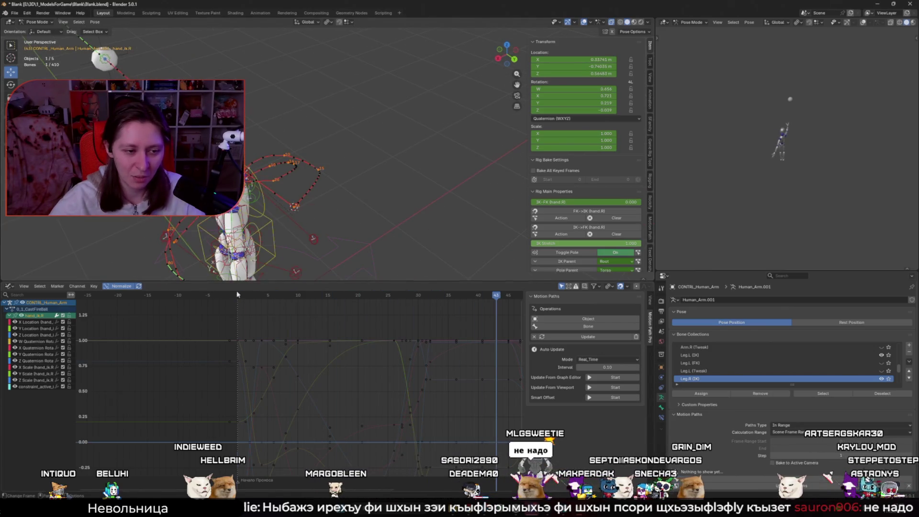
left_click(237, 294)
key("q")
left_click(370, 244)
- Reselect hand_ik.R, hide the viewport overlays and scrub to frame 2
mouse_move(370, 244)
middle_mouse_down()
mouse_move(373, 220)
mouse_move(272, 194)
mouse_move(313, 202)
mouse_move(269, 217)
middle_mouse_up()
left_click(372, 216)
left_click(272, 194)
key("shift+alt+z")
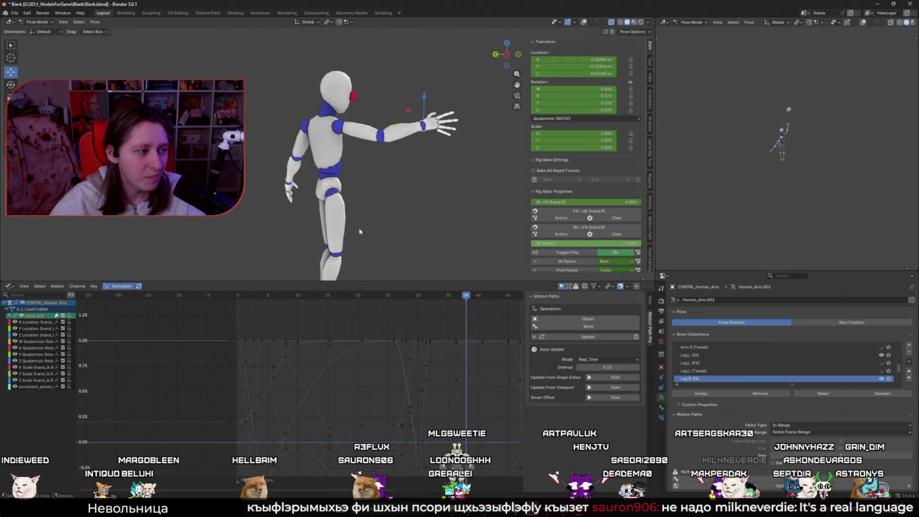
middle_click_drag(359, 232, 315, 224, "shift")
left_click(237, 296)
left_click_drag(238, 297, 261, 301)
- Hide the Scale and constraint_active curves from the graph
key("g")
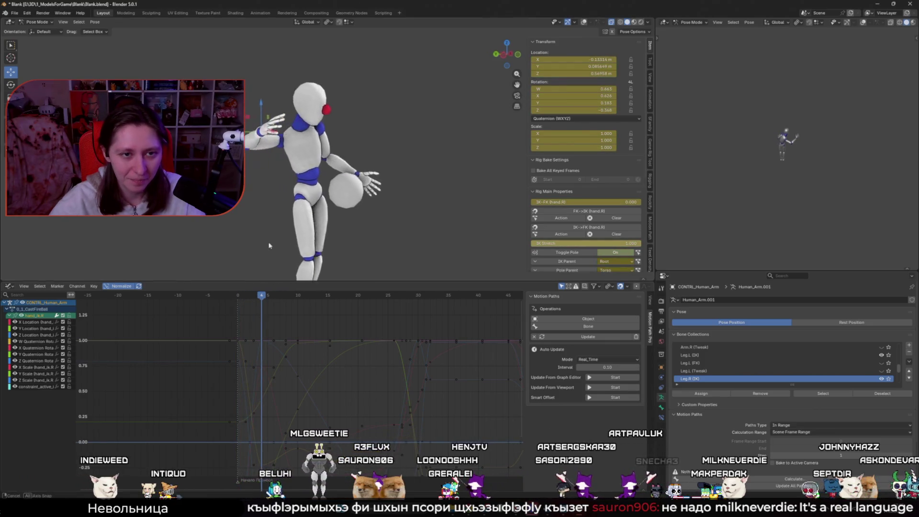
key("Escape")
middle_click_drag(268, 239, 237, 239, "shift")
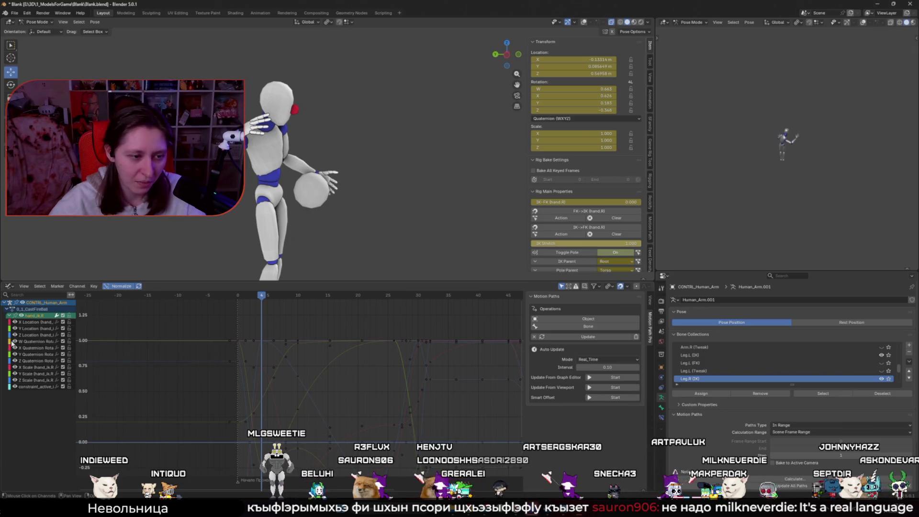
left_click_drag(14, 367, 15, 387)
- Select the frame-4 Z Location key and try a vertical move, then cancel it
left_click(262, 345)
key("g")
key("y")
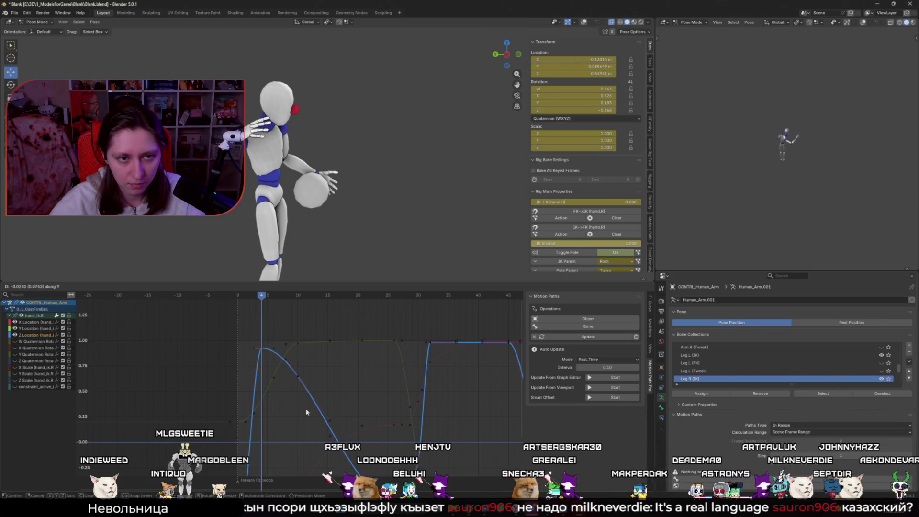
key("Escape")
- Restore overlays and calculate a new hand_ik.R motion path, checking it around frame 4
key("shift+alt+z")
left_click(306, 206)
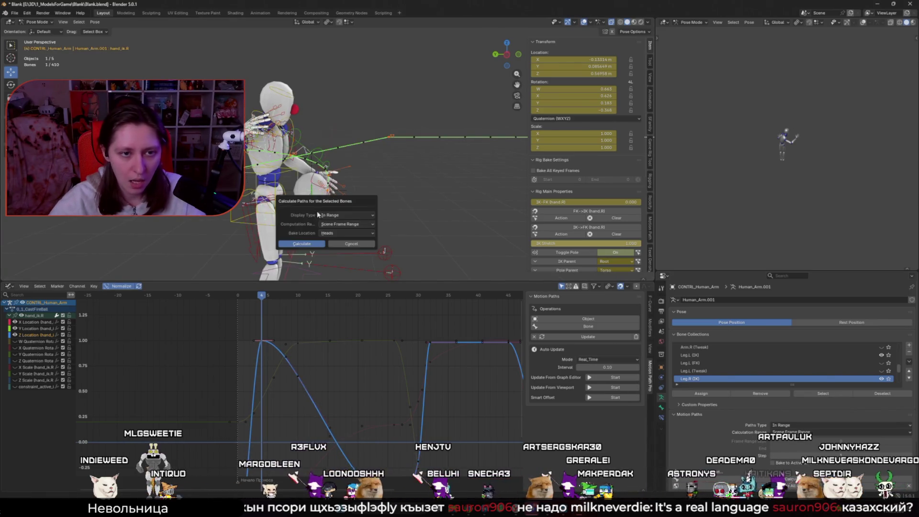
left_click(316, 245)
mouse_move(261, 296)
left_mouse_down()
mouse_move(261, 306)
mouse_move(241, 307)
mouse_move(260, 308)
left_mouse_up()
mouse_move(232, 257)
middle_mouse_down()
mouse_move(282, 183)
mouse_move(273, 273)
middle_mouse_up()
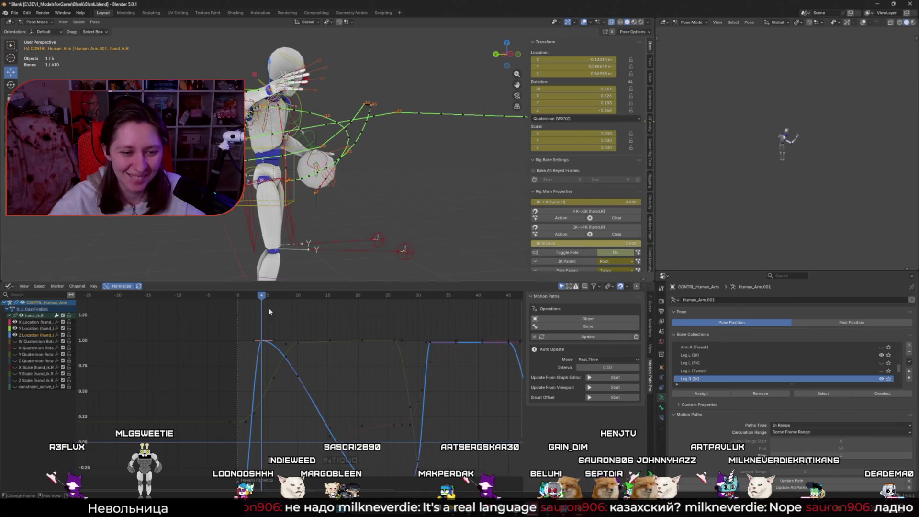
scroll(260, 367, "down", 3)
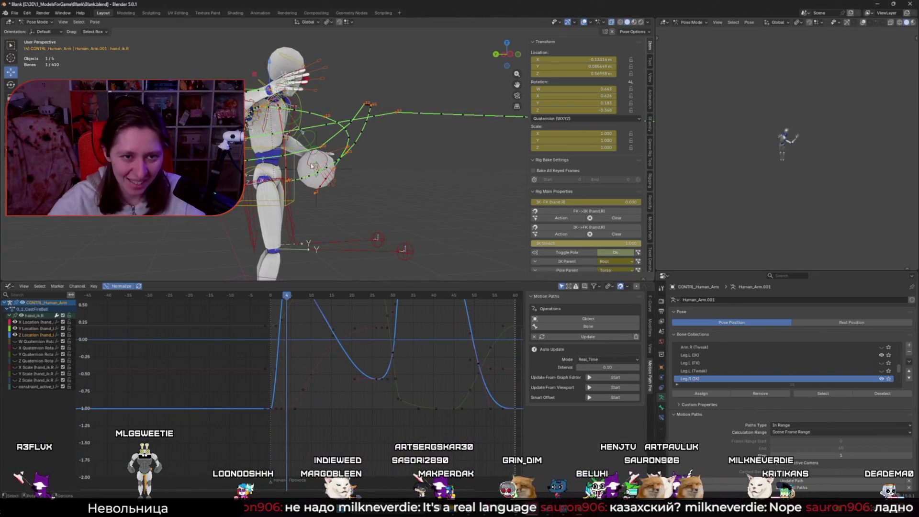
- Slide the hand's selected keys about 3 frames later and play back the throw
middle_click_drag(307, 175, 292, 182)
middle_click_drag(297, 345, 283, 395, "ctrl")
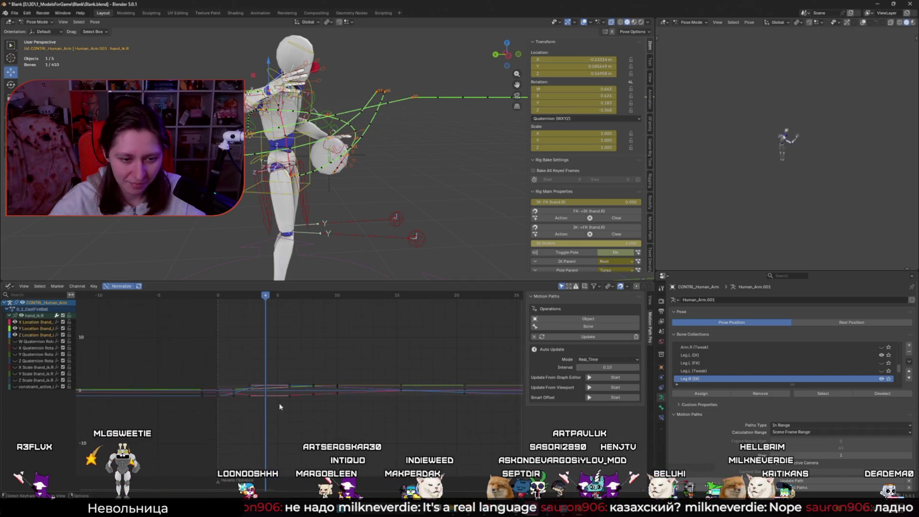
key("g")
key("y")
key("x")
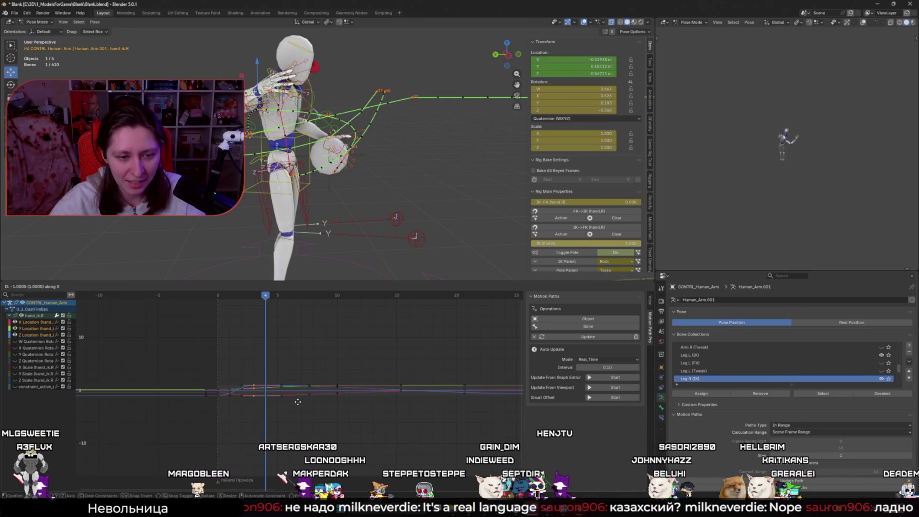
left_click(333, 394)
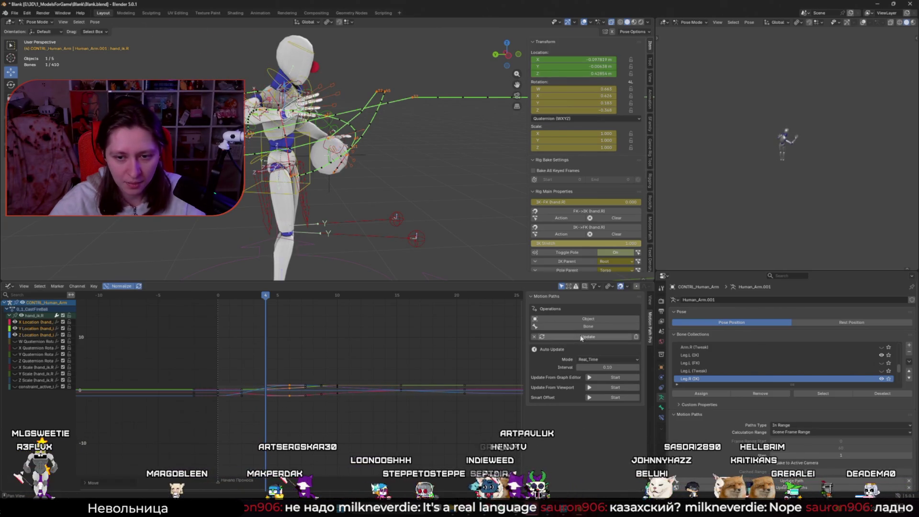
mouse_move(281, 243)
middle_mouse_down()
mouse_move(340, 225)
mouse_move(252, 231)
mouse_move(274, 242)
mouse_move(248, 215)
middle_mouse_up()
key("space")
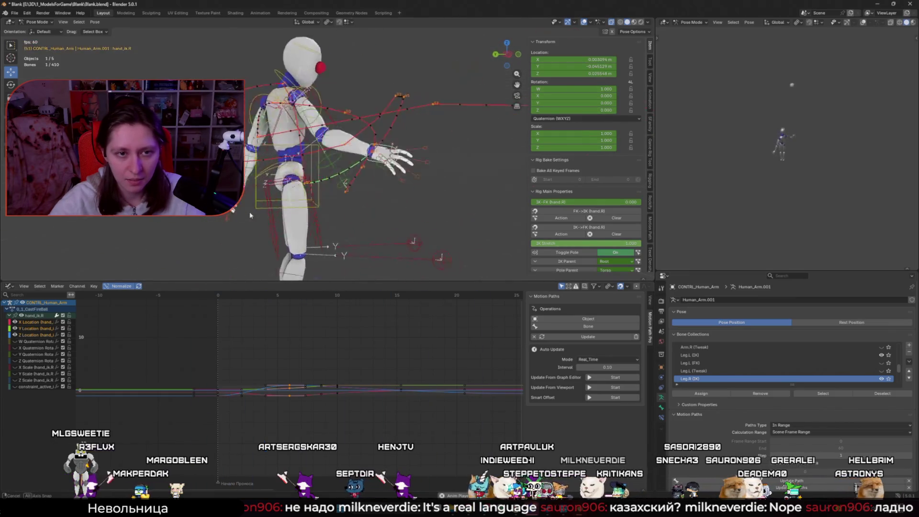
key("space")
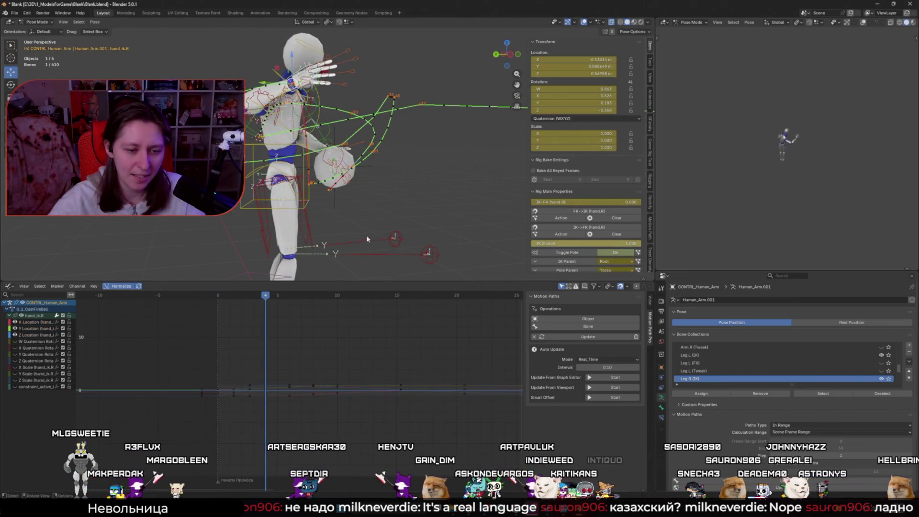
- Clear the old bone motion paths, reselect hand_ik.R and choose Calculate Paths
key("q")
left_click(378, 212)
middle_click_drag(378, 211, 353, 122)
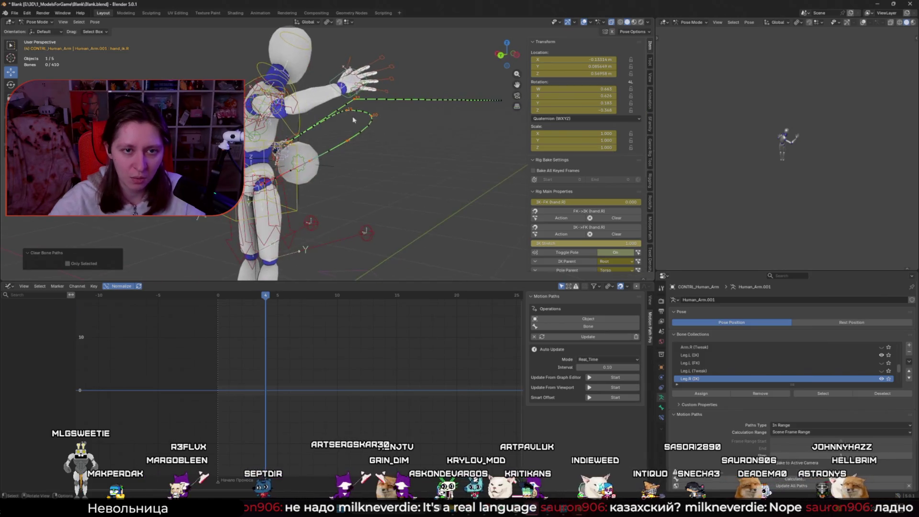
left_click(346, 99)
key("q")
left_click(364, 107)
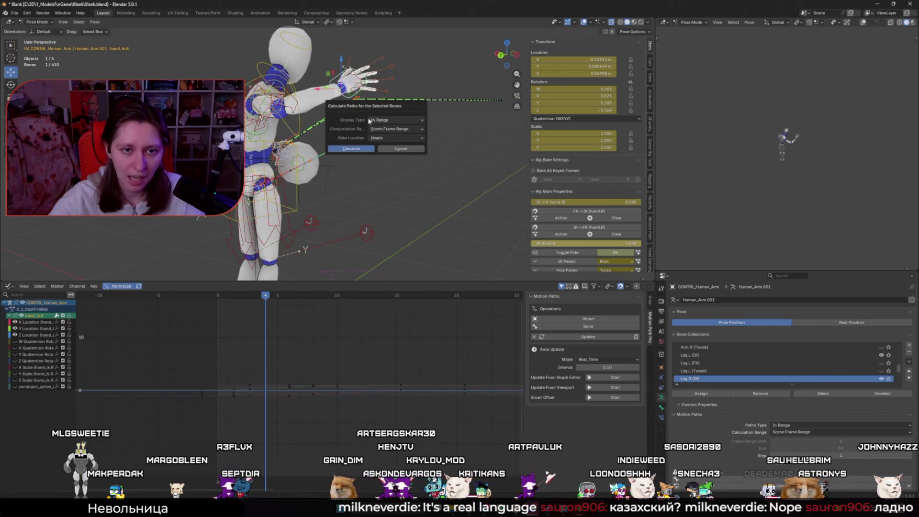
- Calculate the hand_ik.R path, then scrub and play frames 0–7 to compare throw poses
left_click(363, 154)
middle_click_drag(362, 158, 404, 230)
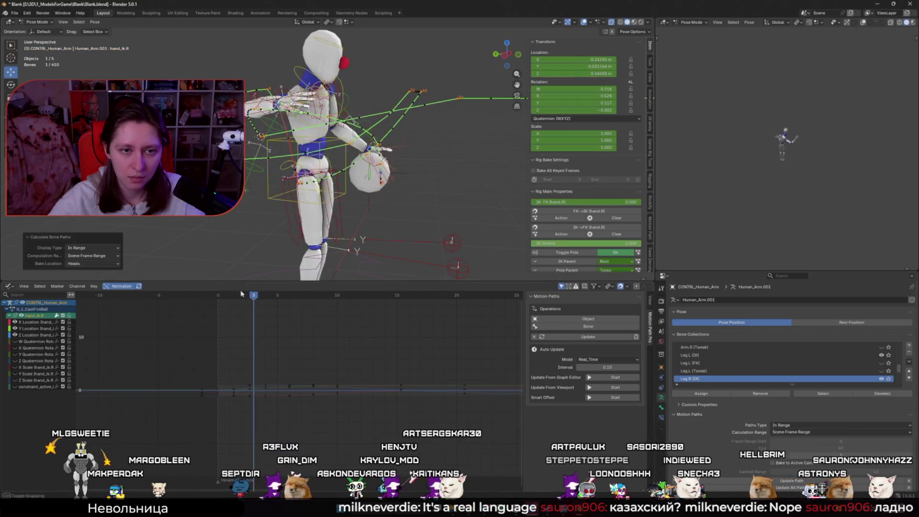
left_click(219, 295)
left_click_drag(219, 295, 301, 314)
key("space")
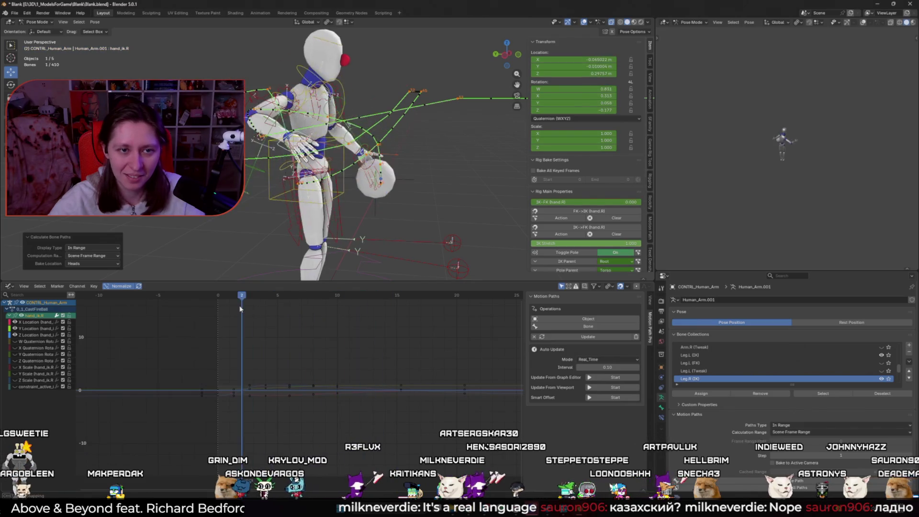
left_click_drag(219, 297, 252, 302)
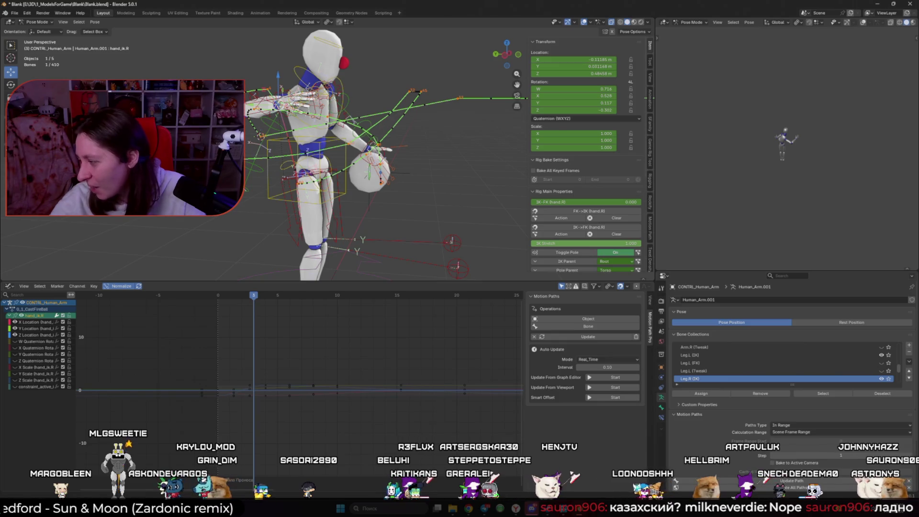
mouse_move(254, 297)
left_mouse_down()
mouse_move(265, 301)
mouse_move(219, 308)
mouse_move(266, 314)
mouse_move(233, 321)
mouse_move(220, 309)
mouse_move(456, 299)
mouse_move(221, 298)
mouse_move(384, 320)
mouse_move(220, 300)
left_mouse_up()
key("space")
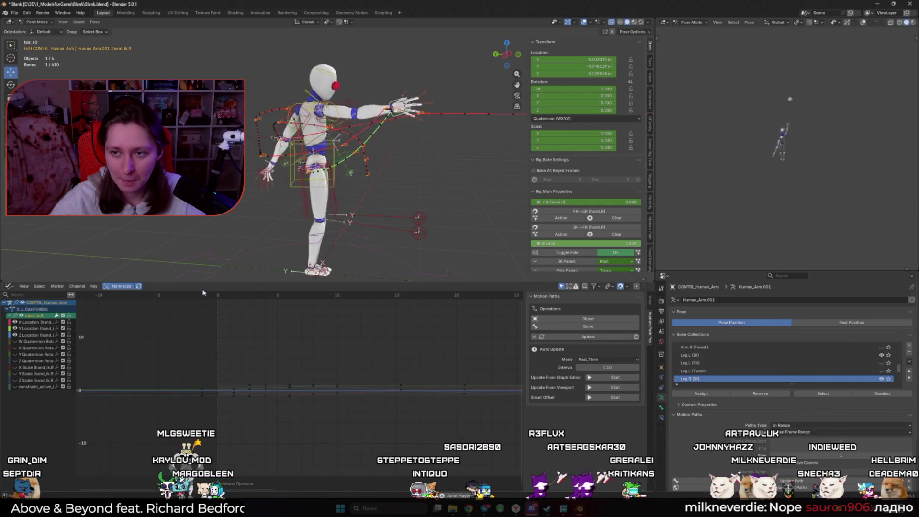
- Review the throw with overlays hidden, scrub to frame 5, and frame the hand's location curves
key("shift+alt+z")
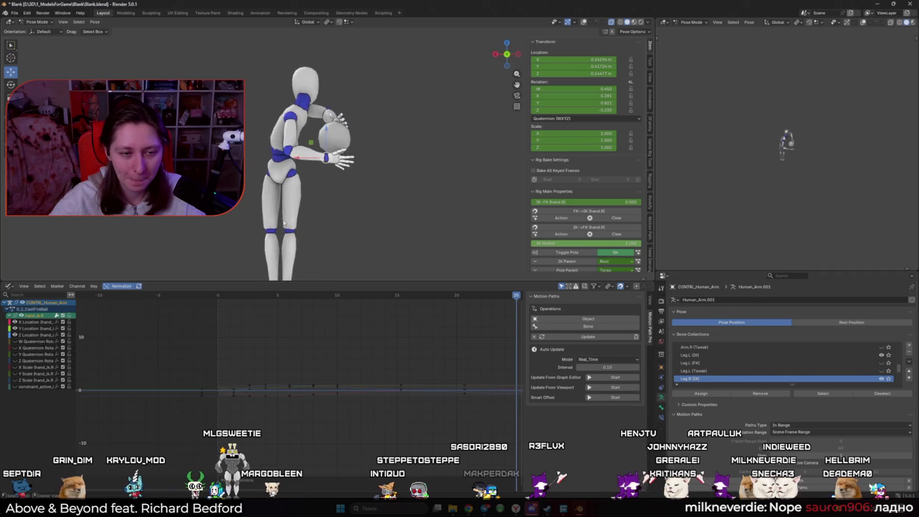
key("Escape")
key("shift+alt+z")
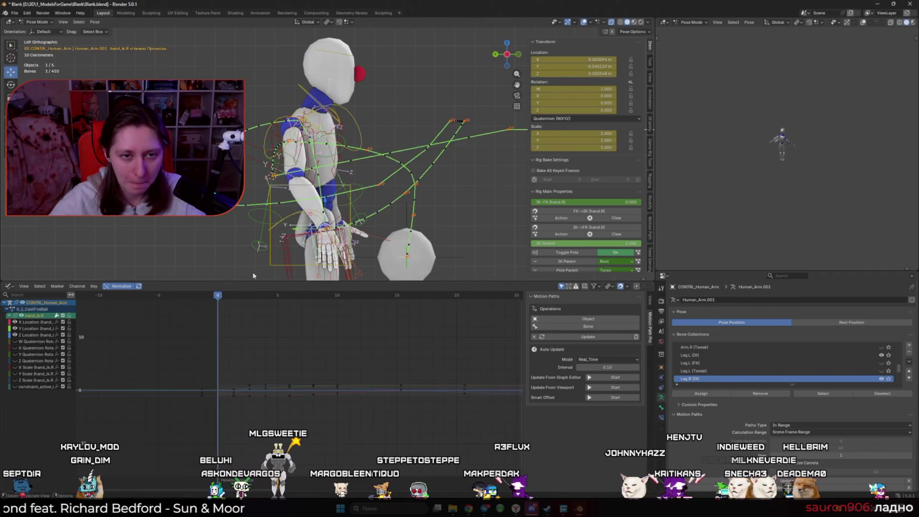
left_click_drag(217, 300, 339, 318)
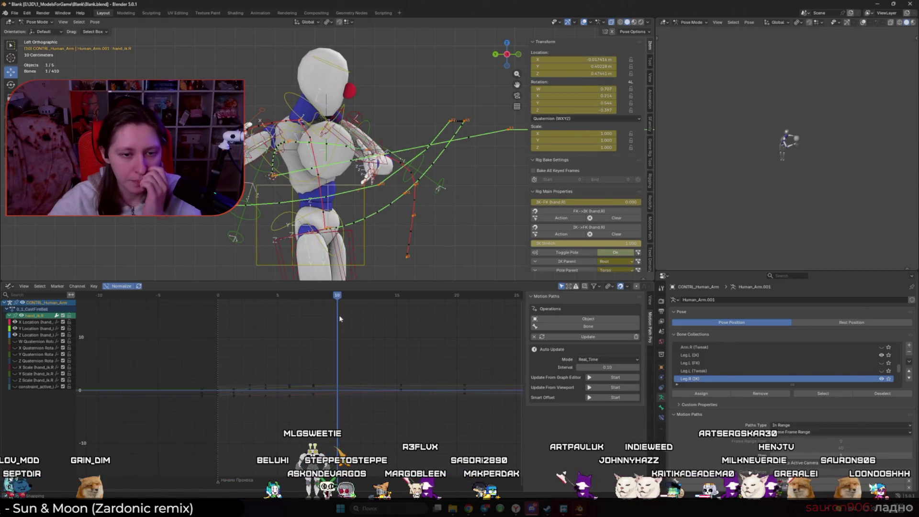
key("Home")
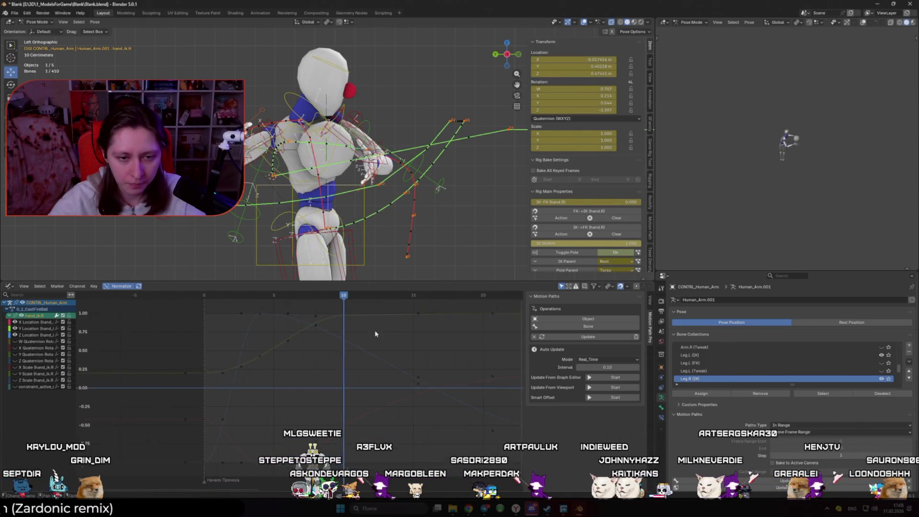
- Lower the hand's Y Location curve vertically and play back to check it
scroll(316, 274, "up", 3)
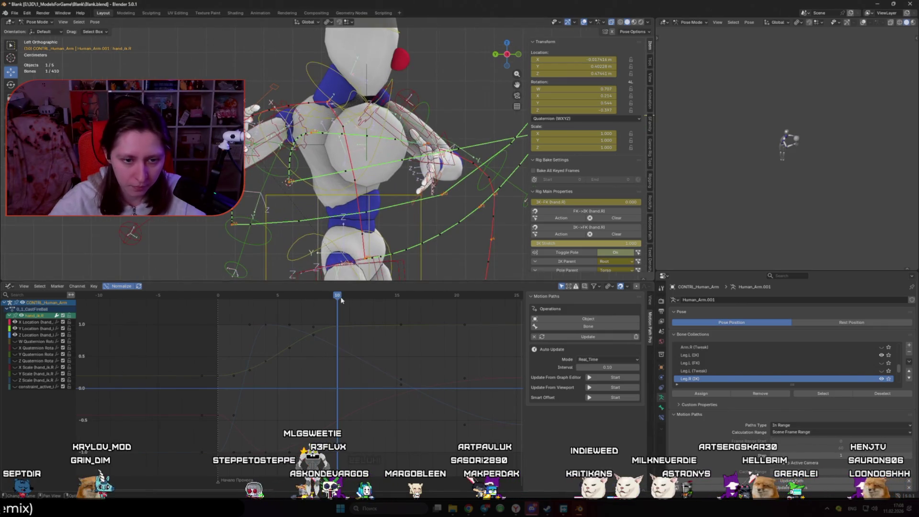
left_click(341, 328)
key("g")
key("y")
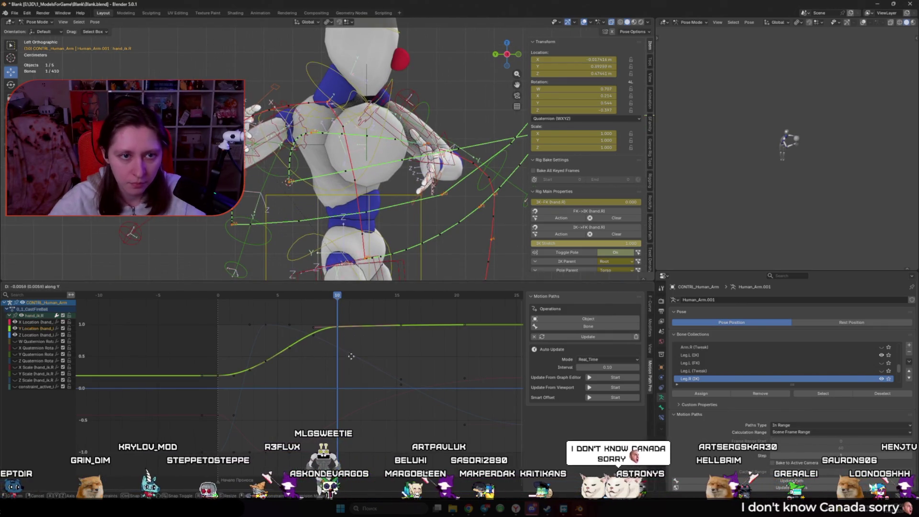
left_click(341, 317)
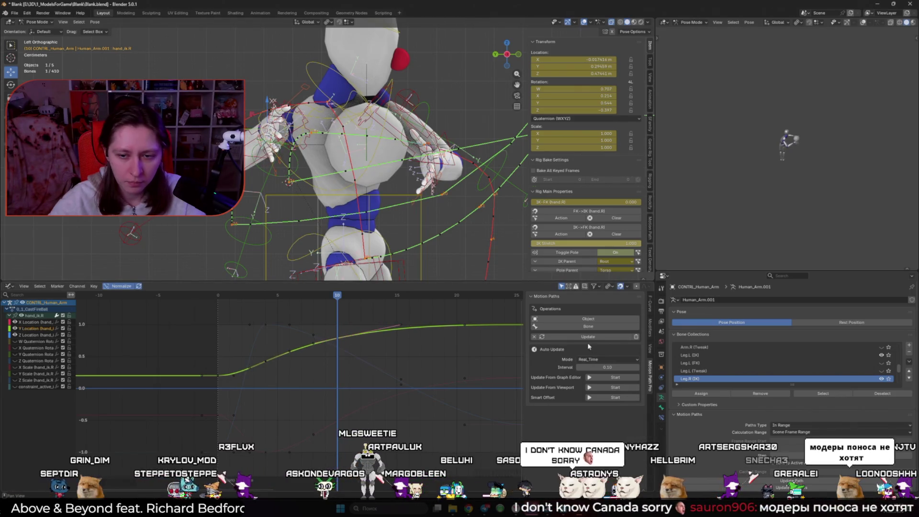
key("space")
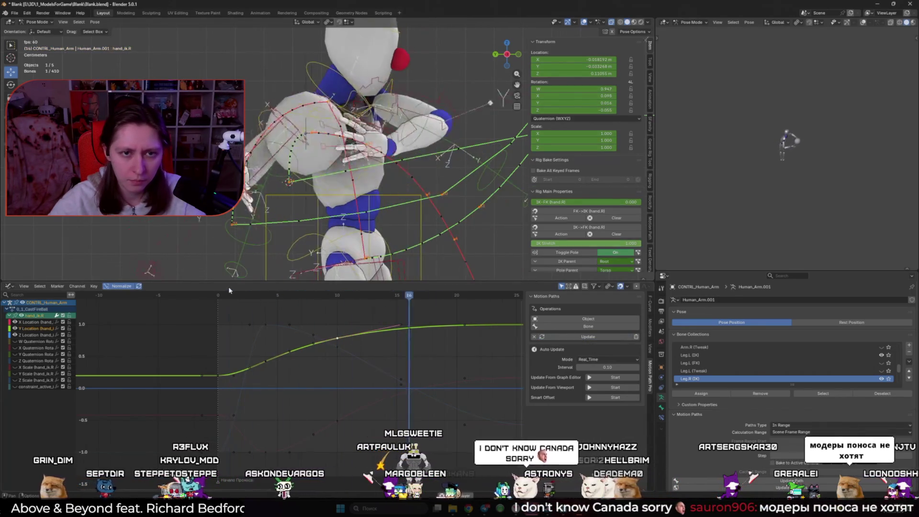
key("space")
- Raise the key near frame 11 to Y 0.4904, update the motion path, and replay
mouse_move(238, 299)
left_mouse_down()
mouse_move(410, 328)
mouse_move(398, 328)
left_mouse_up()
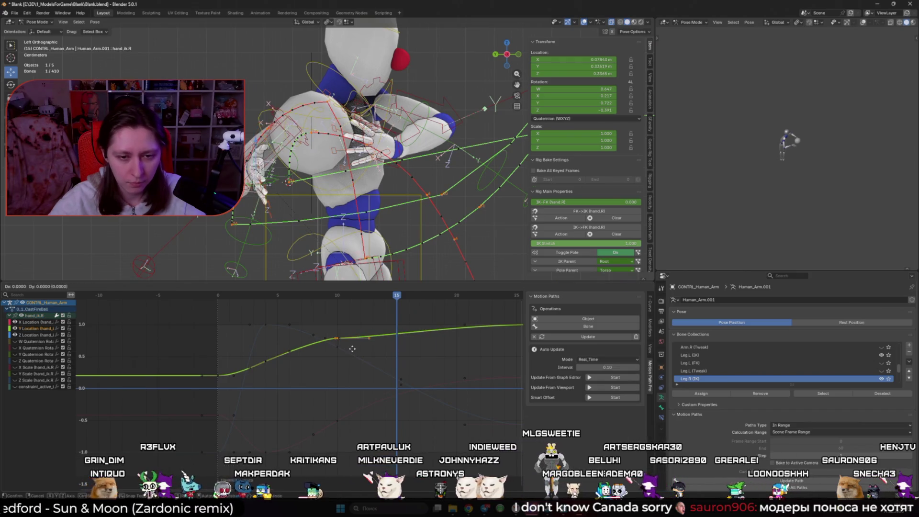
key("shift+d")
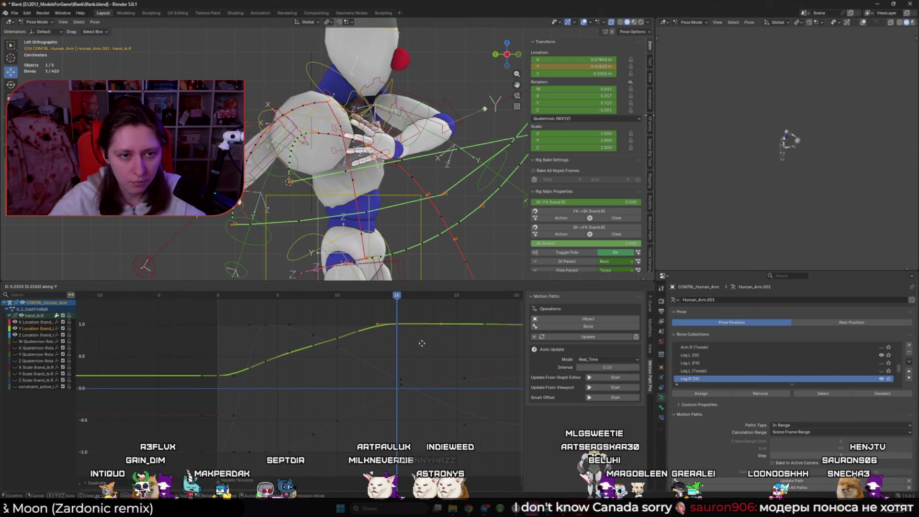
left_click(423, 339)
left_click(581, 338)
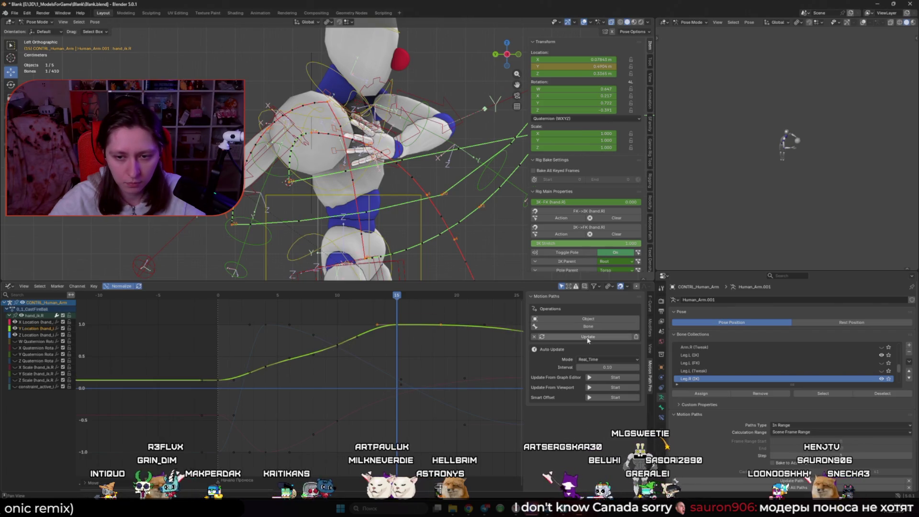
key("g")
key("y")
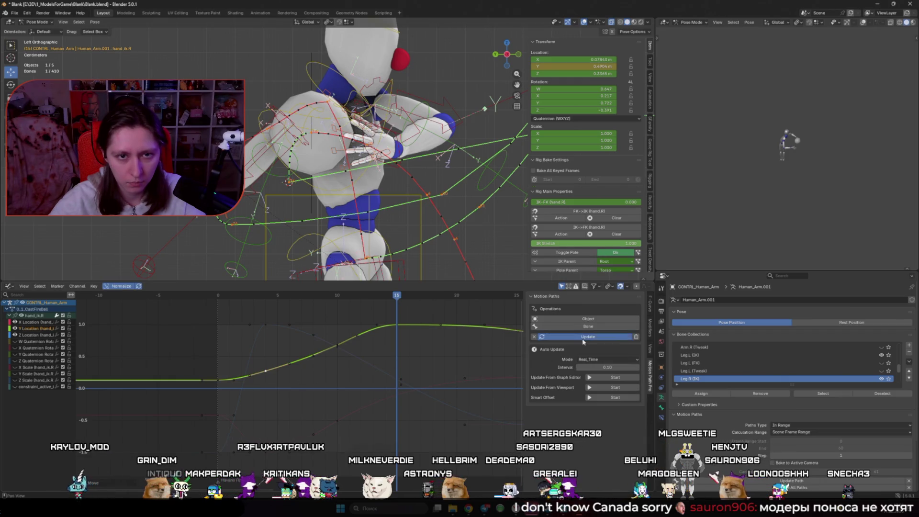
key("space")
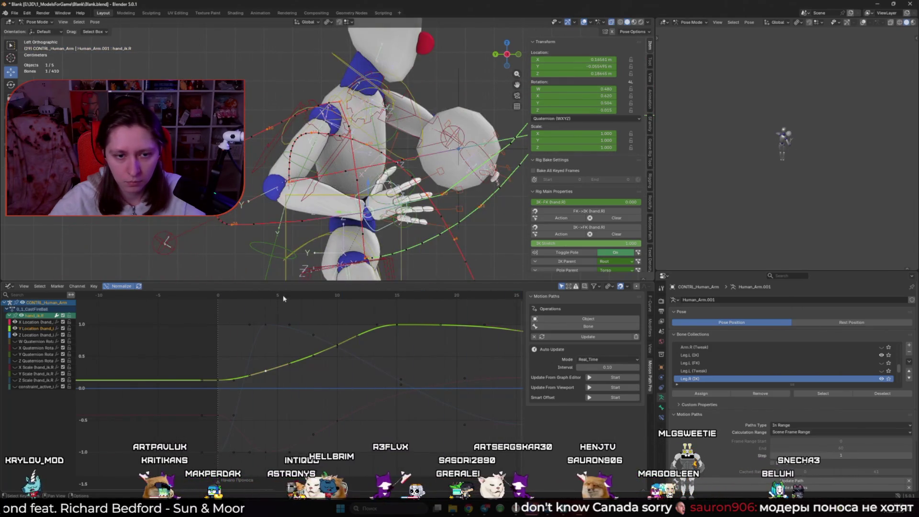
- At frame 10, select the Z Location curve and raise its frame-10 key
left_click(339, 311)
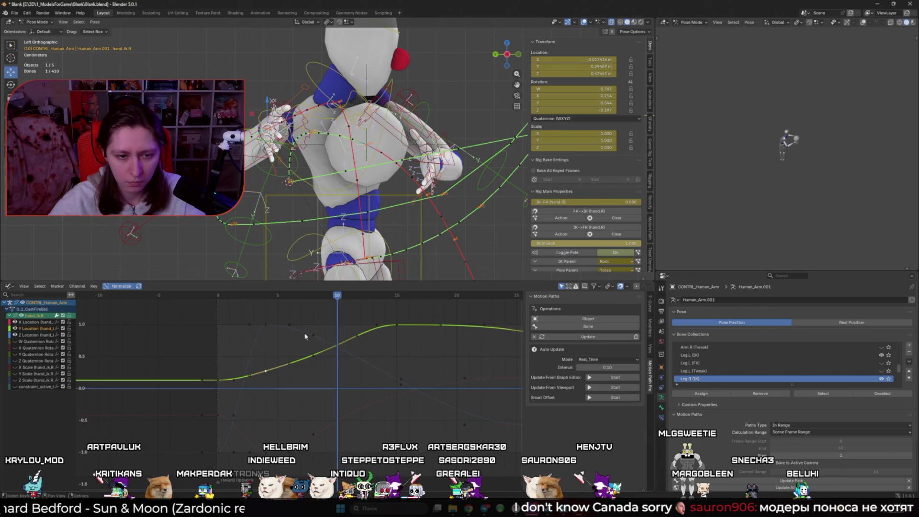
left_click(339, 350)
left_click(338, 350)
left_click(351, 358)
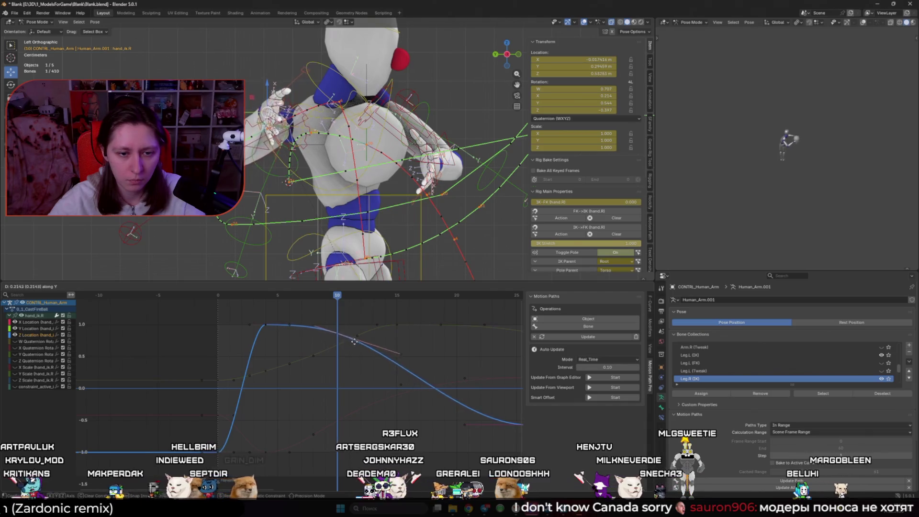
left_click(355, 341)
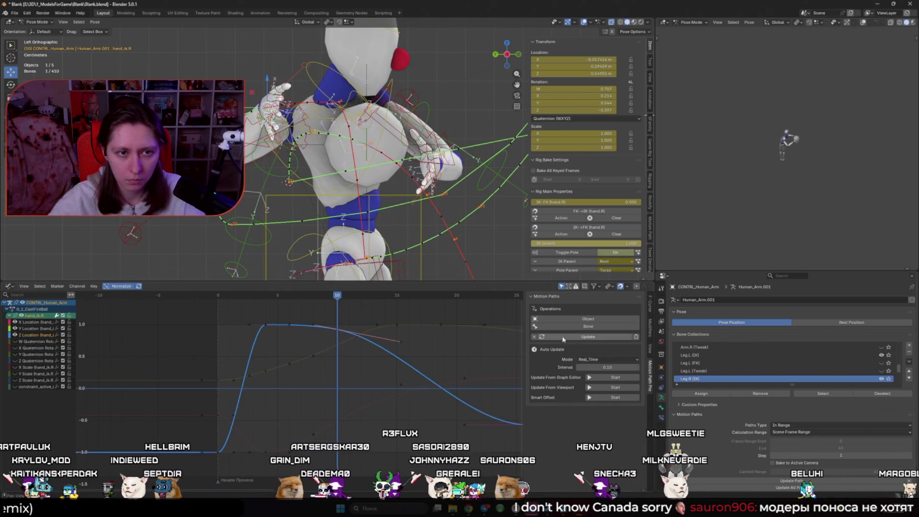
- Lower the frame-4 Z Location key to round the rise, then play back
left_click(266, 325)
key("g")
left_click(290, 362)
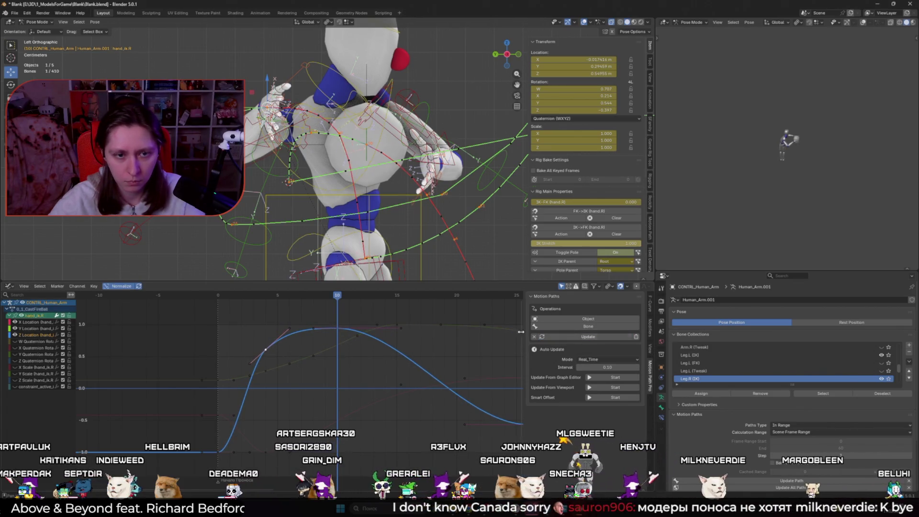
key("g")
key("y")
left_click(274, 364)
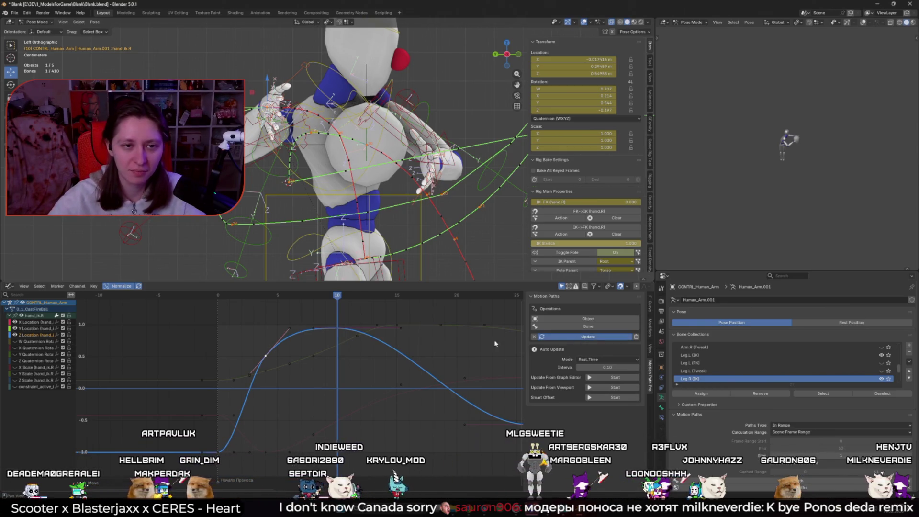
key("space")
- Shift a Z Location key 6 frames later and lower it, then update the motion path
mouse_move(233, 298)
left_mouse_down()
mouse_move(409, 298)
mouse_move(312, 299)
mouse_move(396, 308)
left_mouse_up()
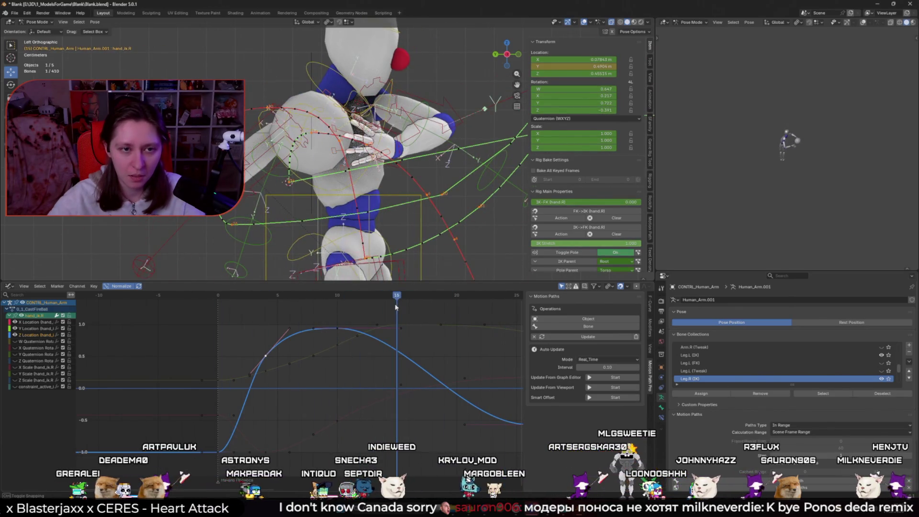
left_click(398, 354)
left_click(336, 332)
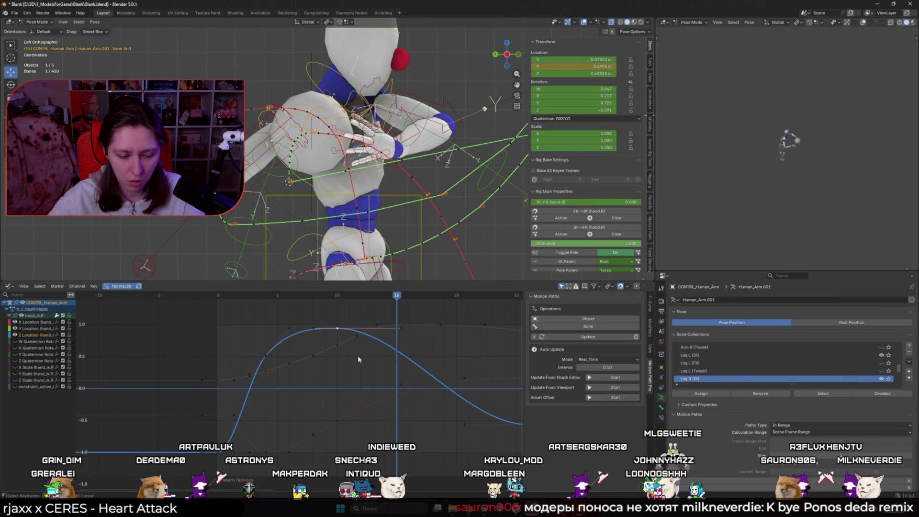
key("g")
key("x")
key("g")
key("y")
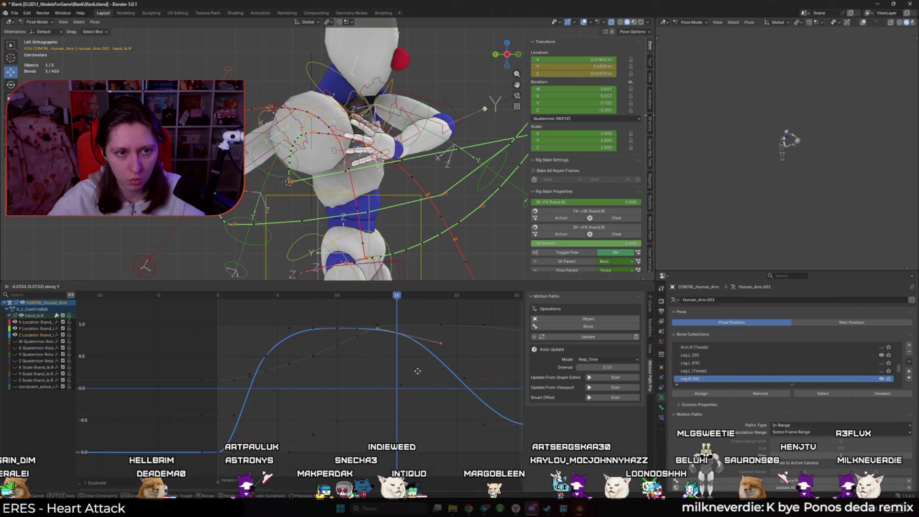
left_click(424, 402)
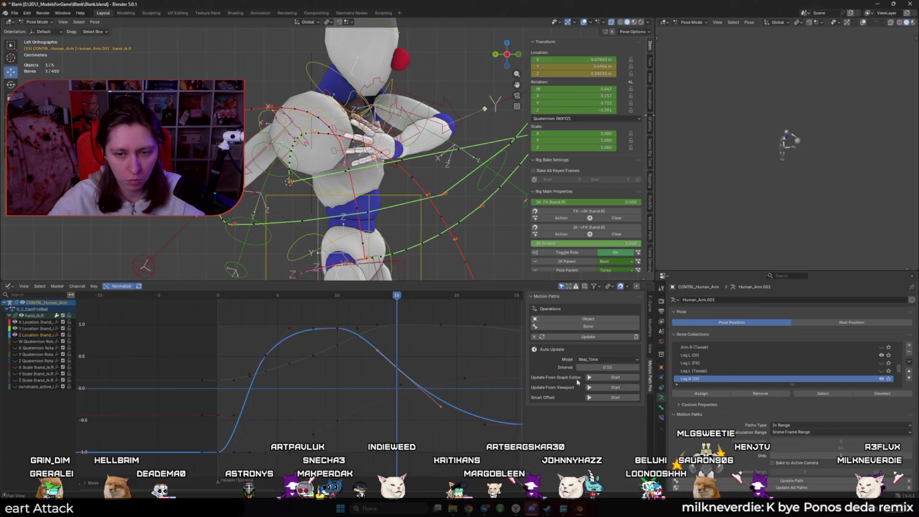
left_click(592, 338)
key("space")
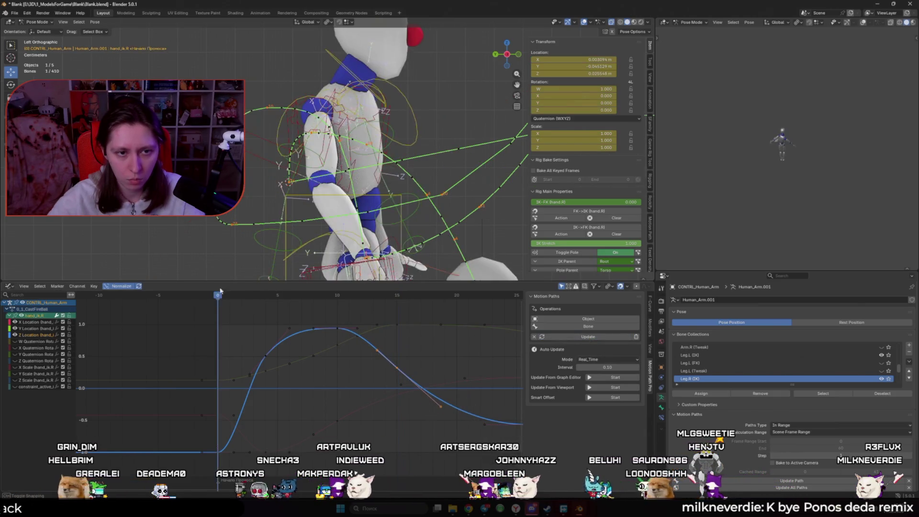
- Raise the Y Location key at frame 15
left_click(398, 296)
left_click(368, 409)
key("g")
key("y")
key("Escape")
left_click(398, 329)
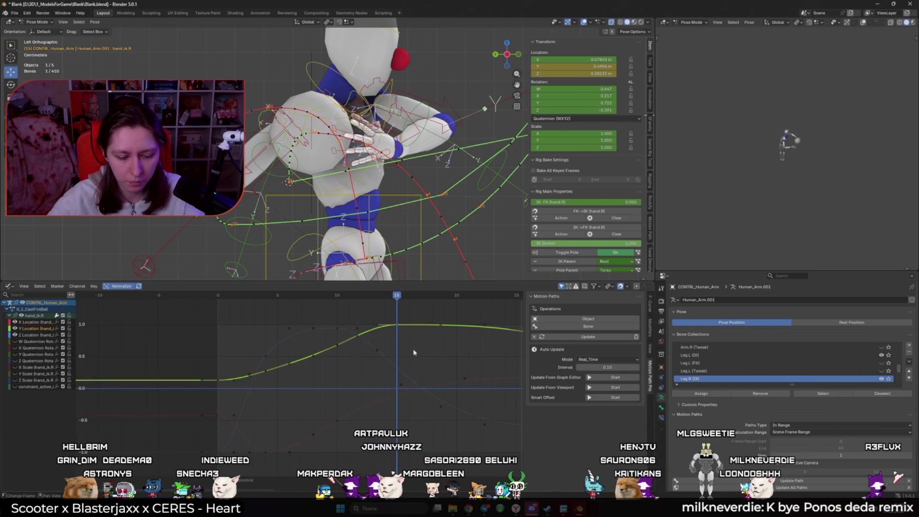
key("g")
key("y")
left_click(414, 344)
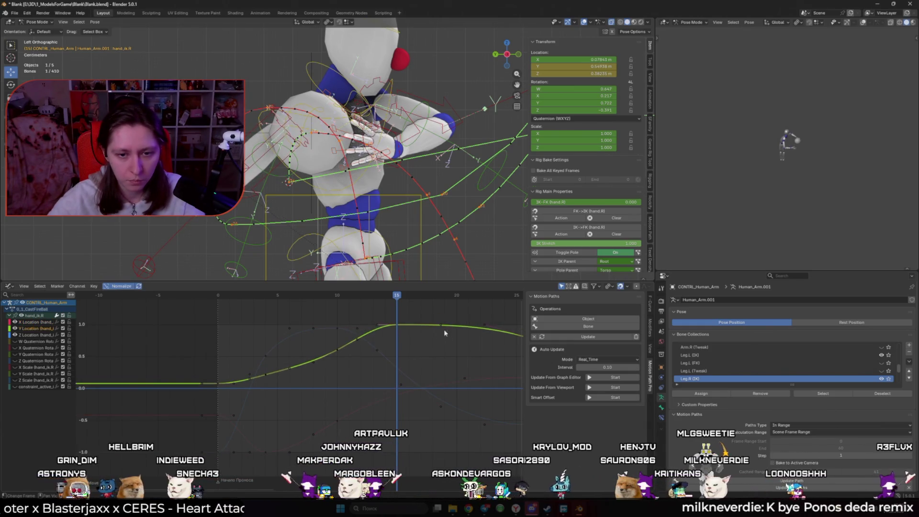
scroll(414, 343, "down", 1)
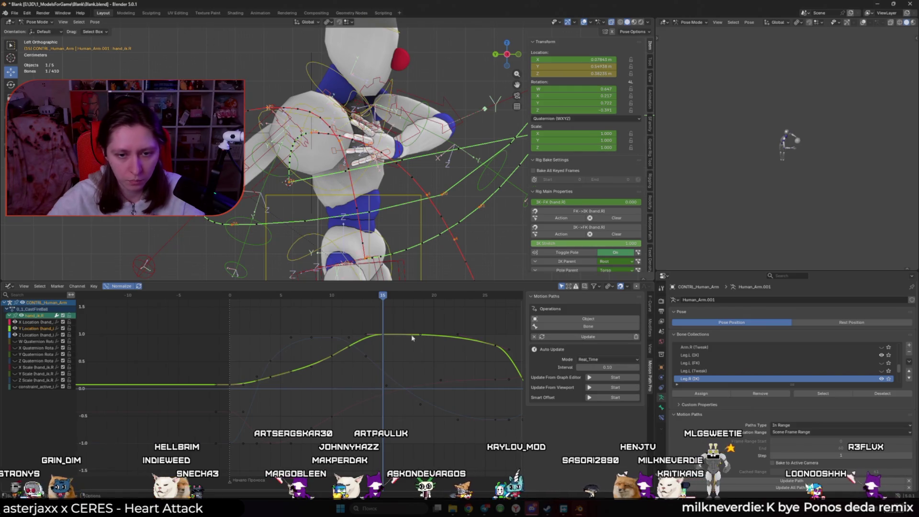
- Insert a Y Location key at frame 26 and raise it
scroll(518, 344, "down", 1)
left_click(460, 298)
left_click(471, 300)
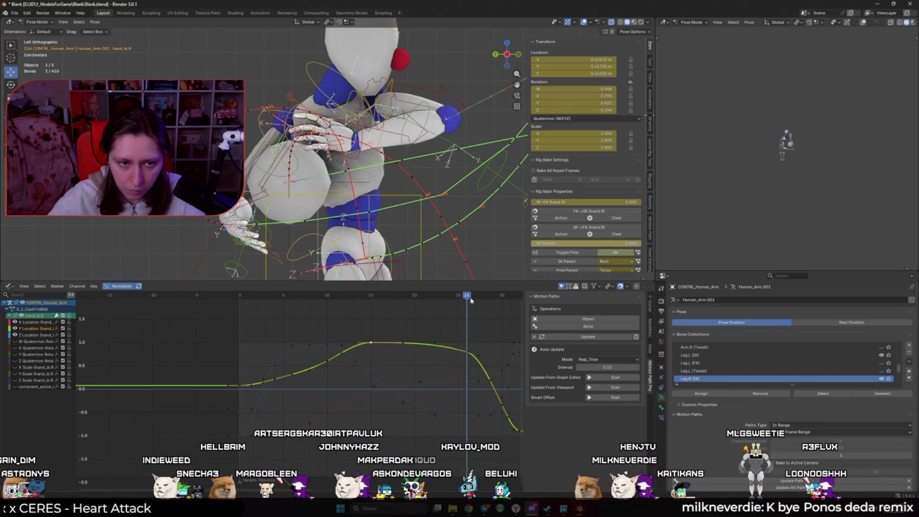
key("i")
key("g")
key("y")
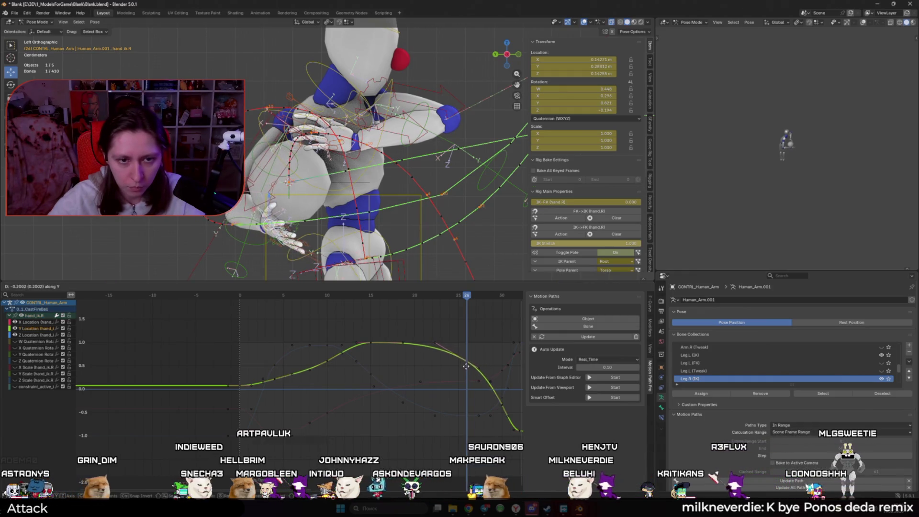
left_click(467, 353)
- Select the Y Location curve and review the throw, stopping at frame 16
left_click(370, 300)
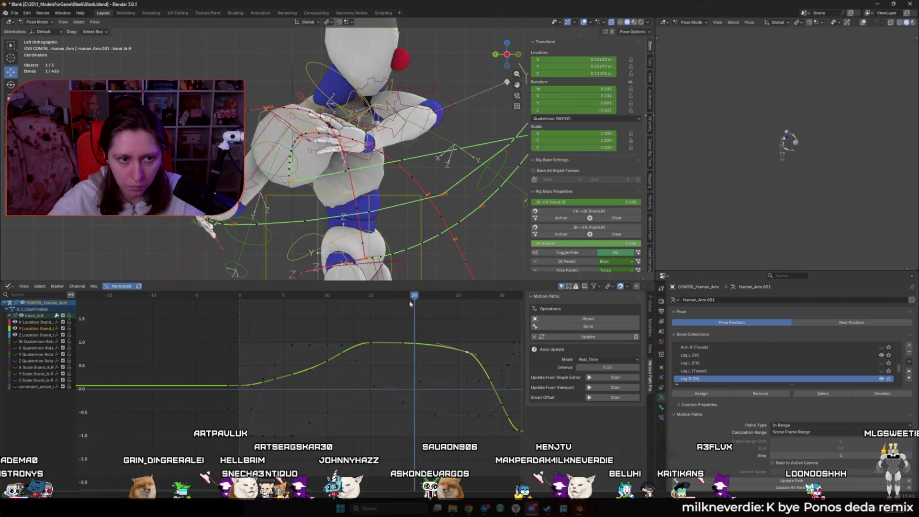
left_click_drag(360, 319, 378, 430)
left_click(353, 421)
left_click(370, 344)
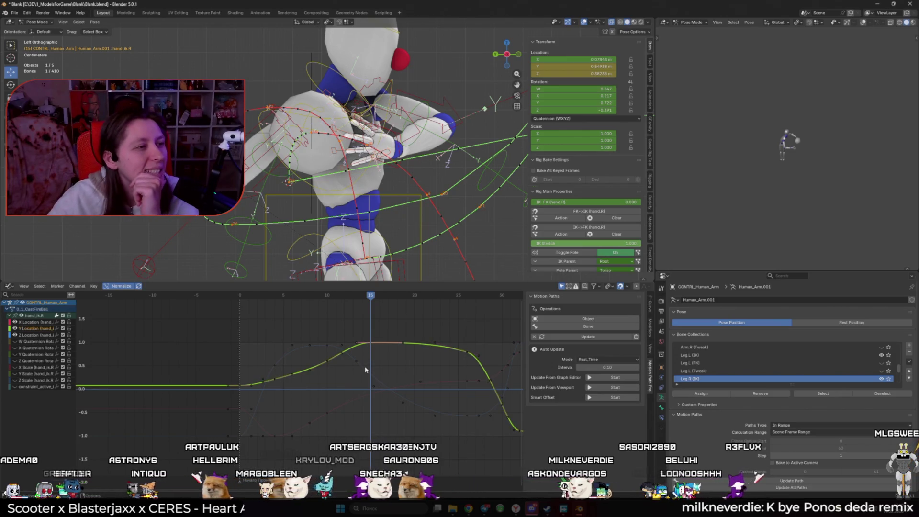
key("space")
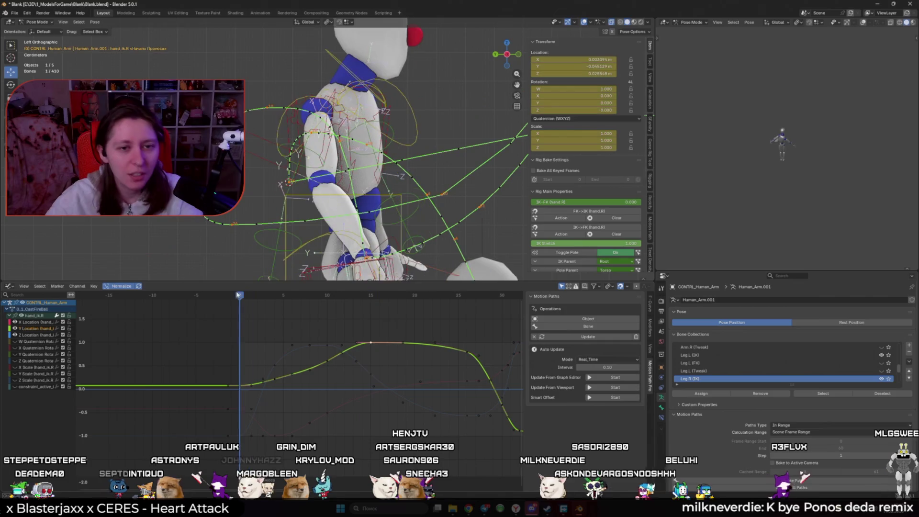
scroll(235, 237, "down", 4)
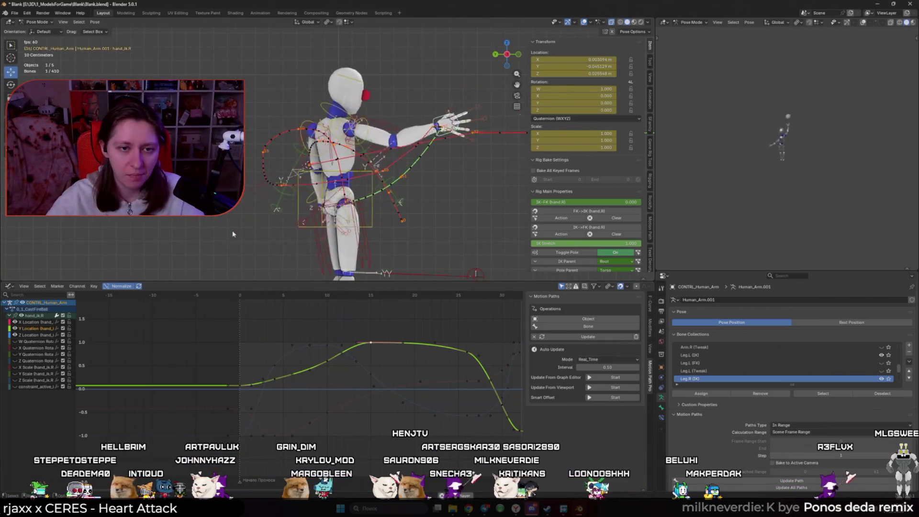
key("space")
key("space")
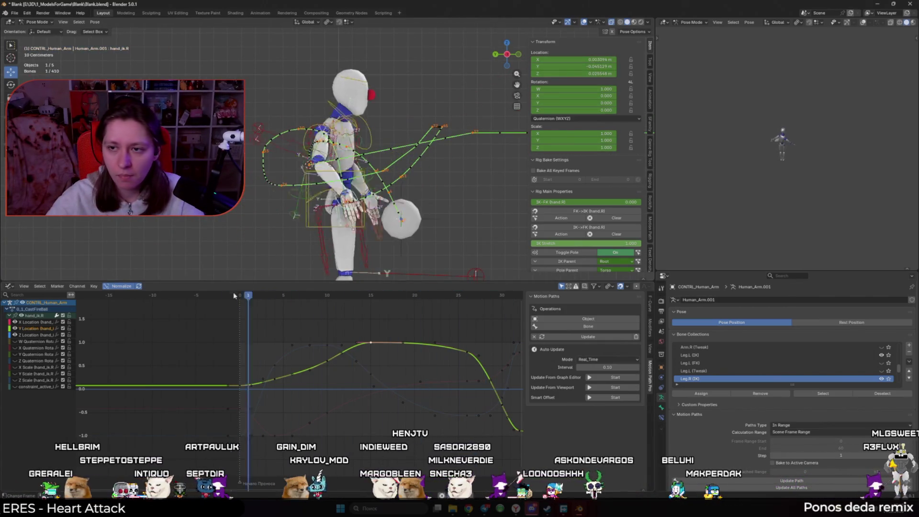
key("space")
mouse_move(355, 312)
left_mouse_down()
mouse_move(318, 313)
mouse_move(382, 313)
mouse_move(371, 312)
left_mouse_up()
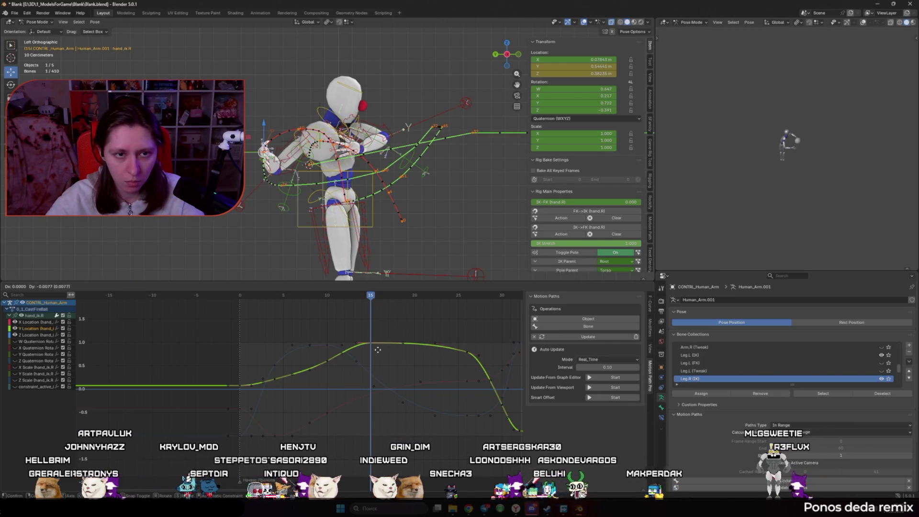
- Compare plateau versions, then stretch the Y Location plateau to frame 26 and update the motion path
left_click(579, 336)
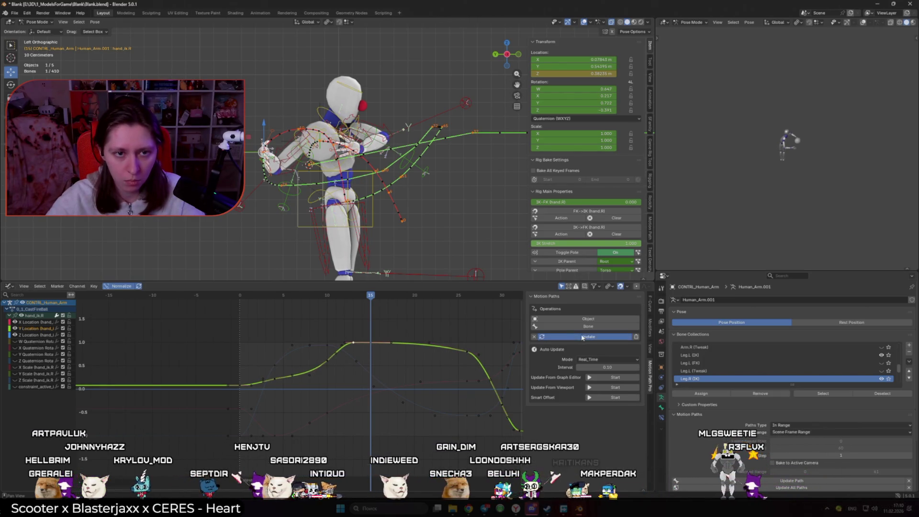
scroll(428, 328, "up", 2)
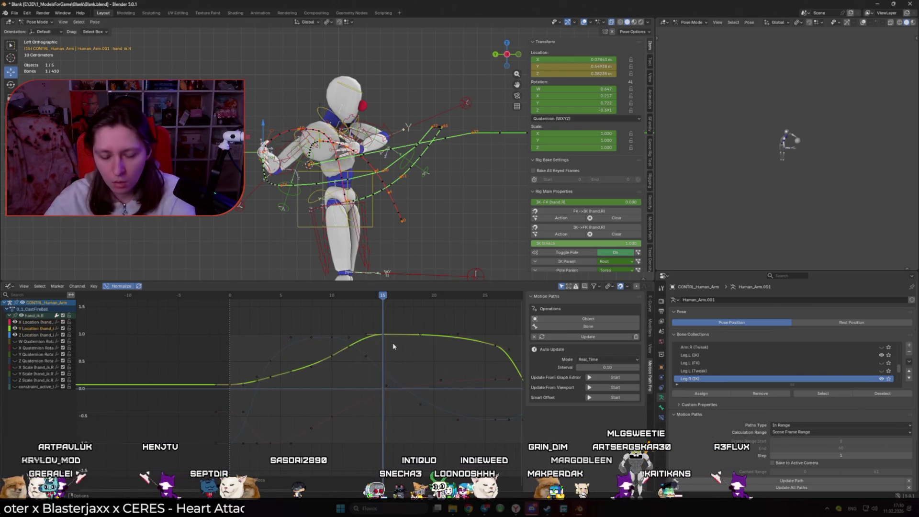
key("ctrl+z")
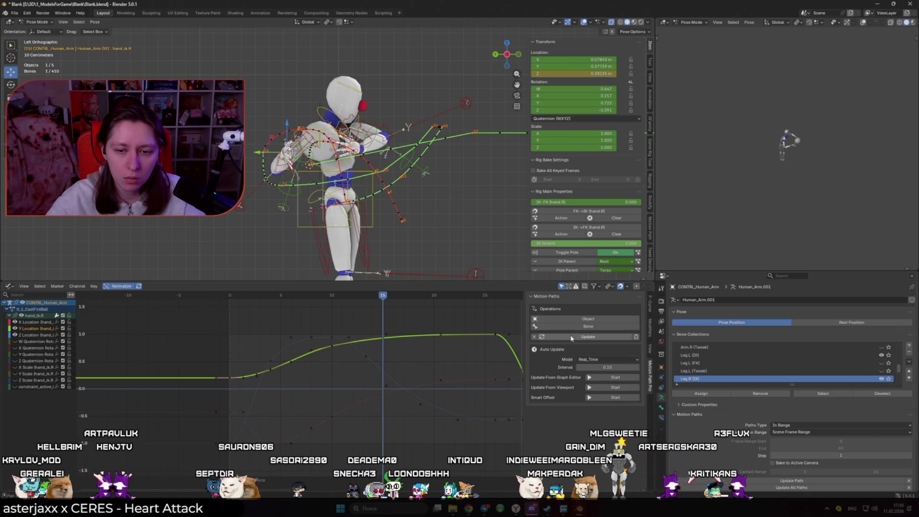
key("ctrl+shift+z")
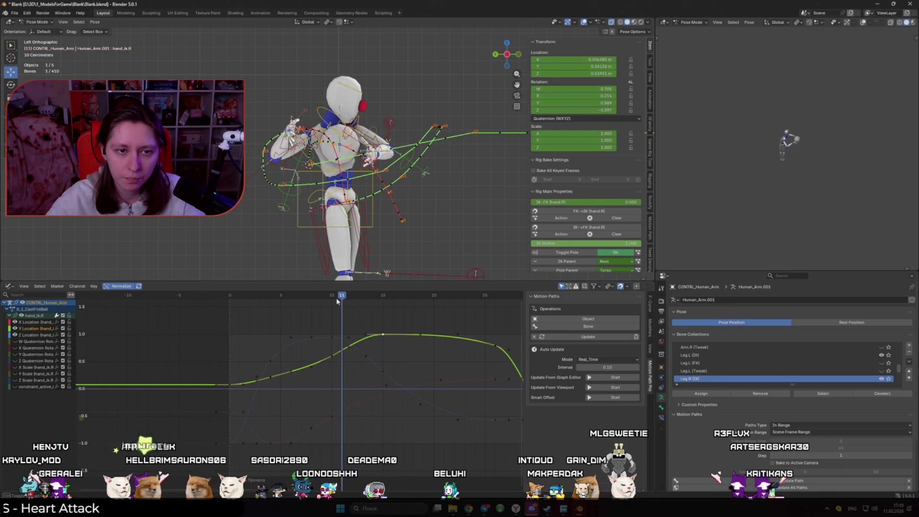
left_click(389, 398)
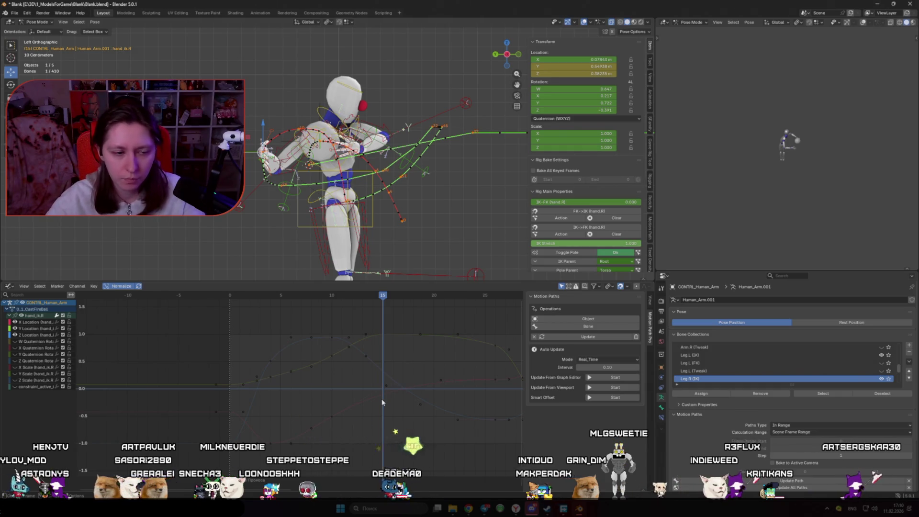
left_click(383, 336)
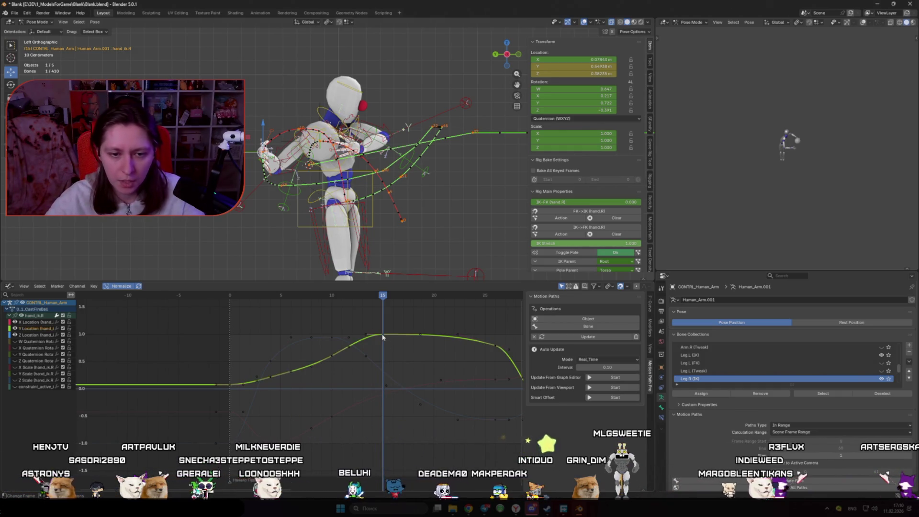
left_click_drag(383, 338, 580, 344)
left_click(582, 338)
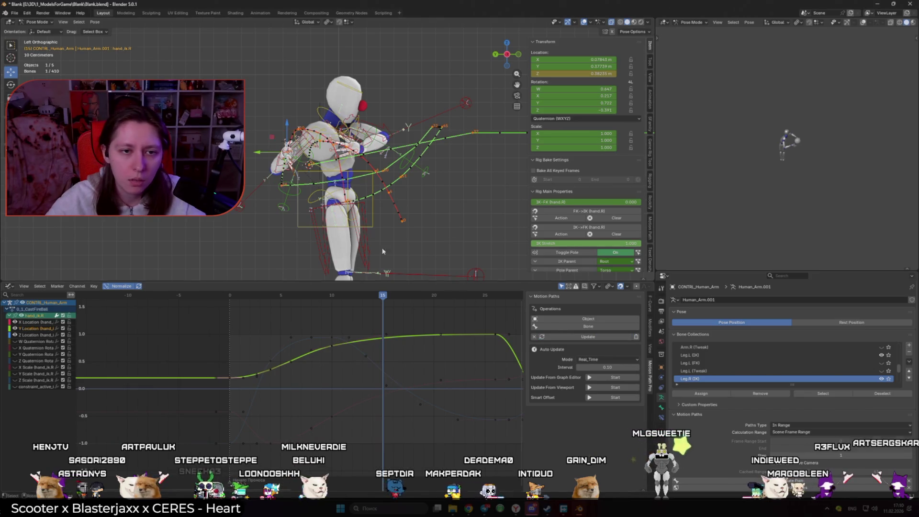
- Try raising the hand_ik.R bone on Y, inspect its Y Location curve, then undo it
scroll(338, 203, "up", 3)
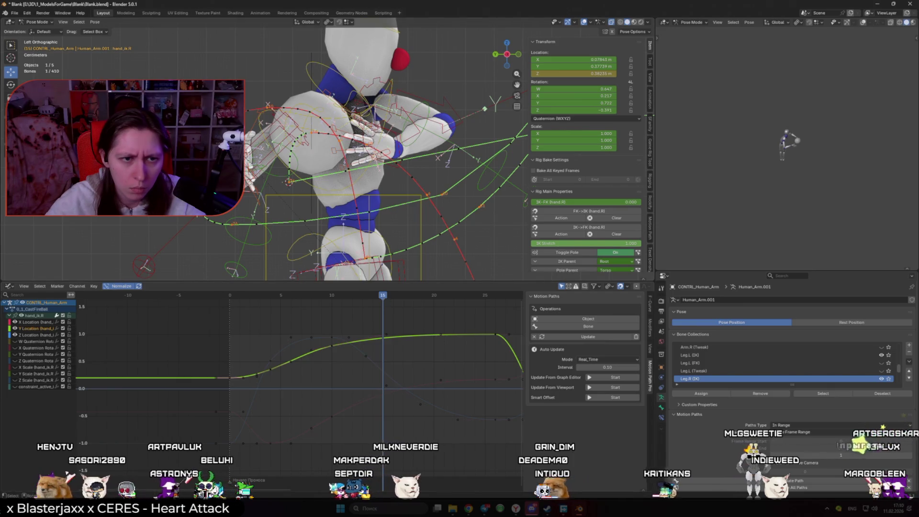
key("g")
key("y")
key("Return")
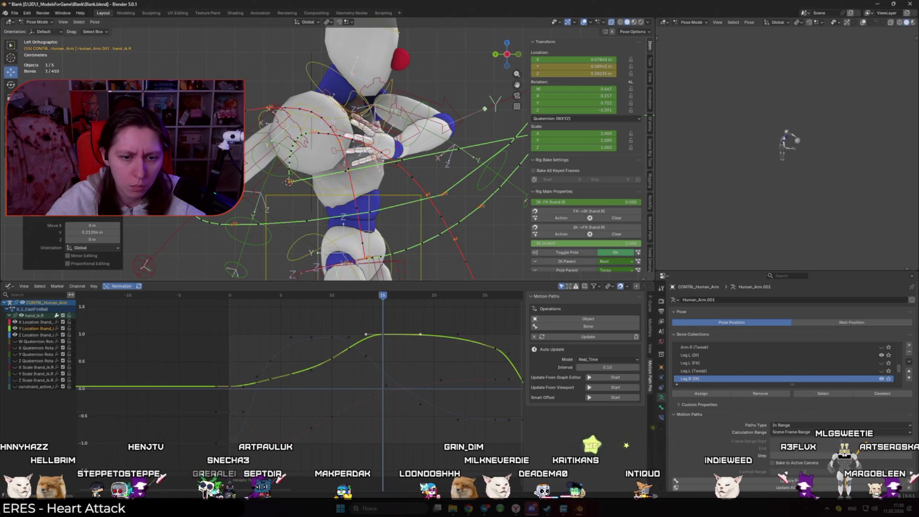
left_click(383, 399)
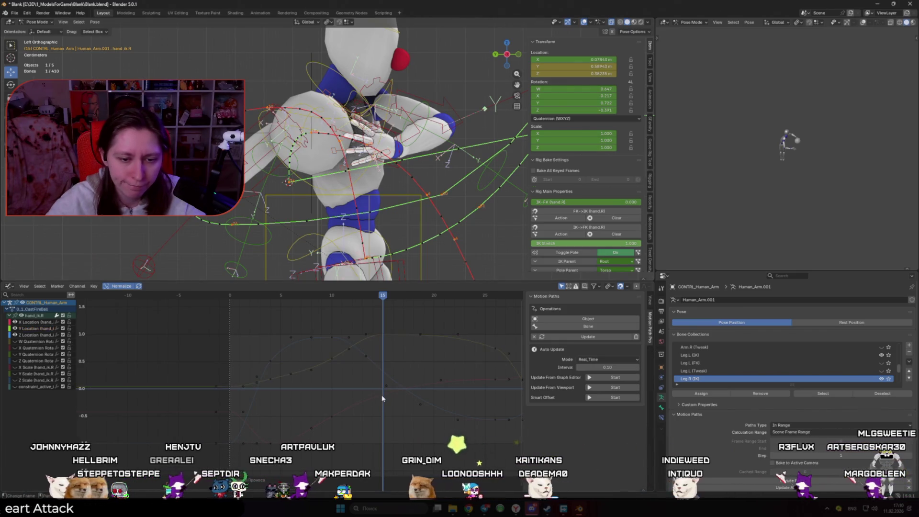
left_click(375, 372)
left_click(388, 418)
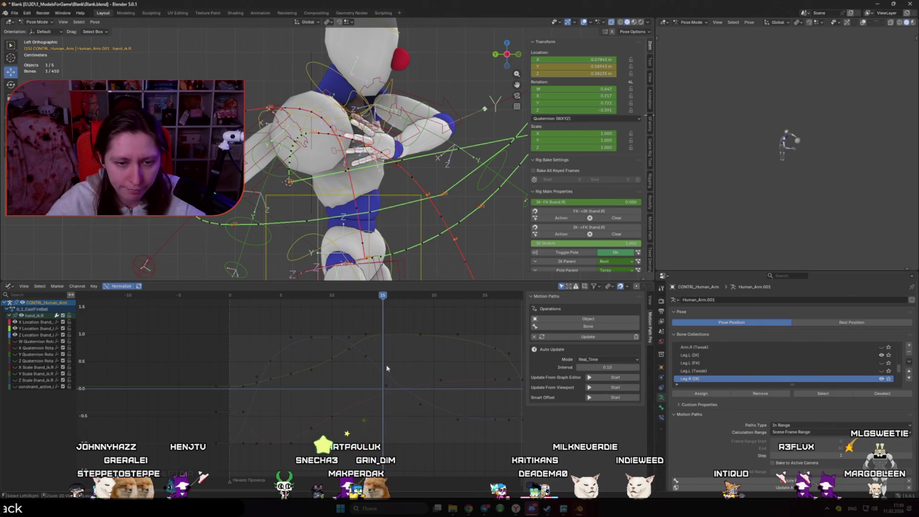
left_click(386, 368)
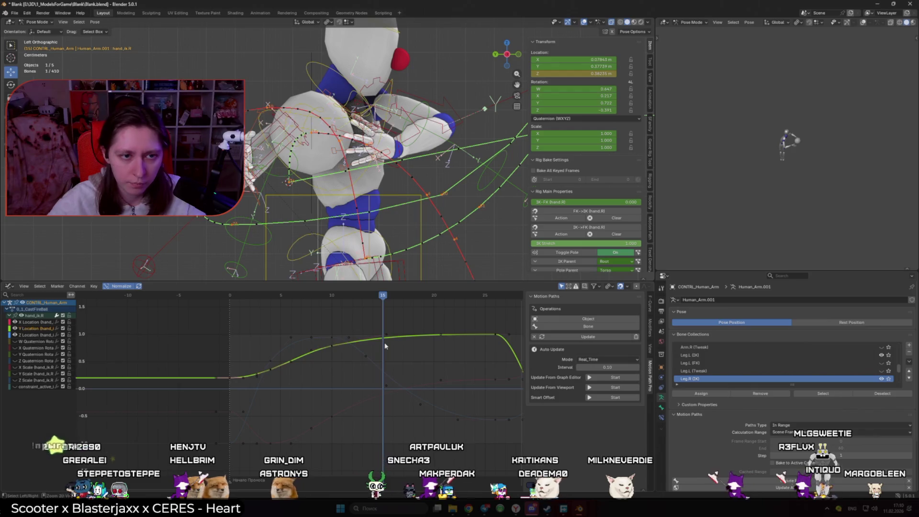
right_click(386, 345, "ctrl")
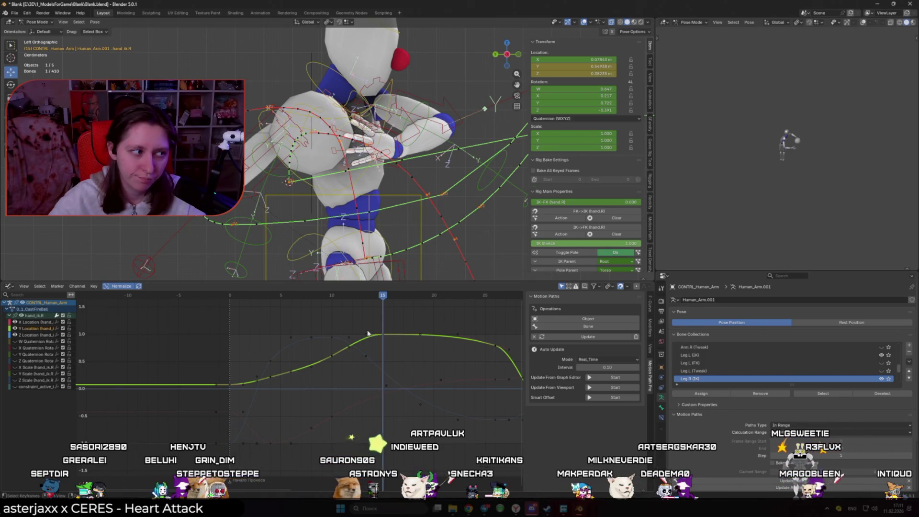
key("ctrl+z")
key("ctrl+z")
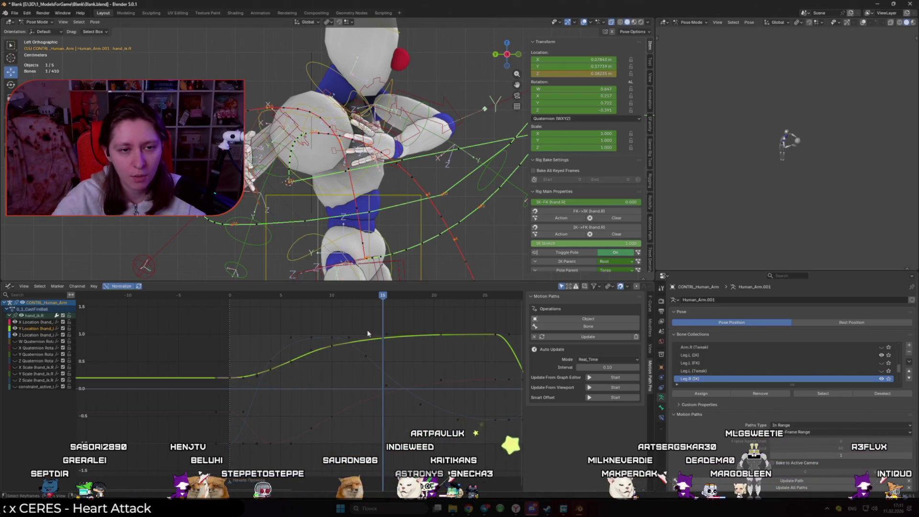
- Save Blank.blend, restore the side view, and scrub to frame 26
key("ctrl+s")
middle_click_drag(331, 225, 351, 229)
key("ctrl+KP_3")
scroll(351, 229, "up", 4)
scroll(430, 352, "down", 2)
key("Right")
key("Right")
key("Right")
left_click_drag(396, 306, 455, 321)
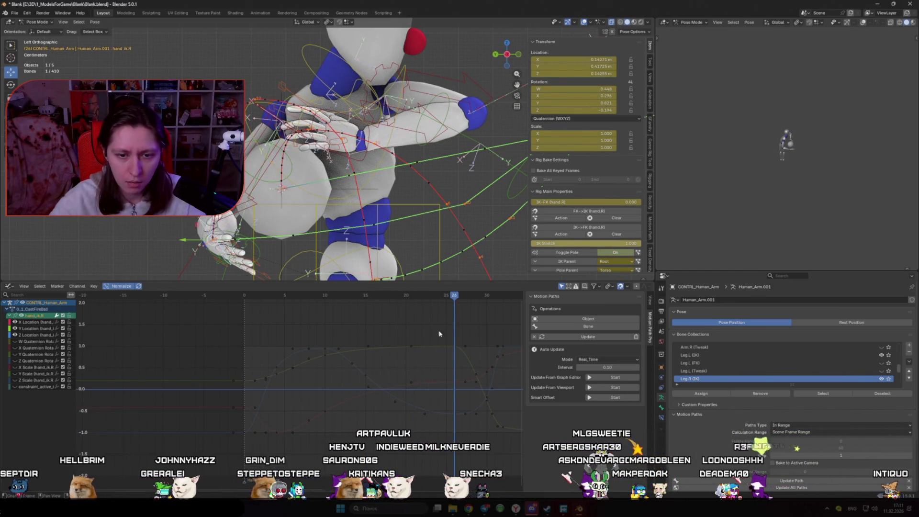
- Slide all animation keys earlier in time and review the throw, settling on frame 15
key("a")
key("g")
left_click(443, 434)
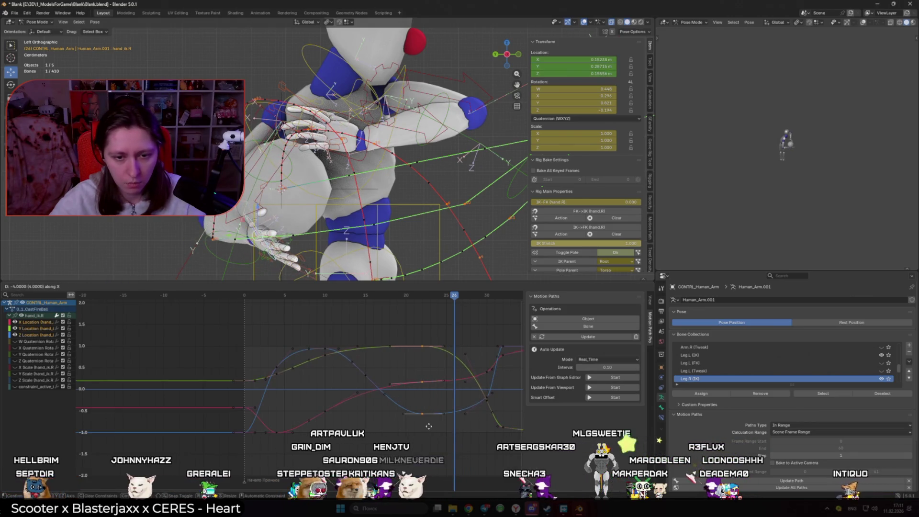
key("space")
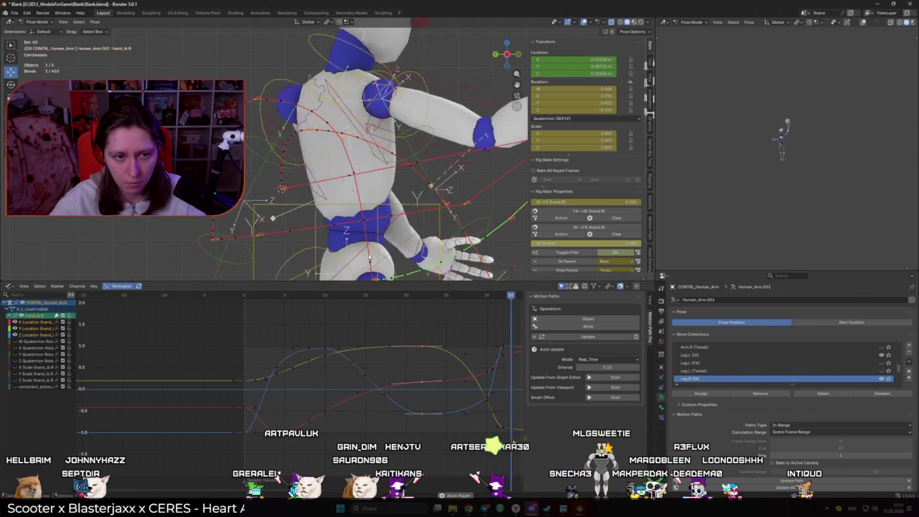
key("space")
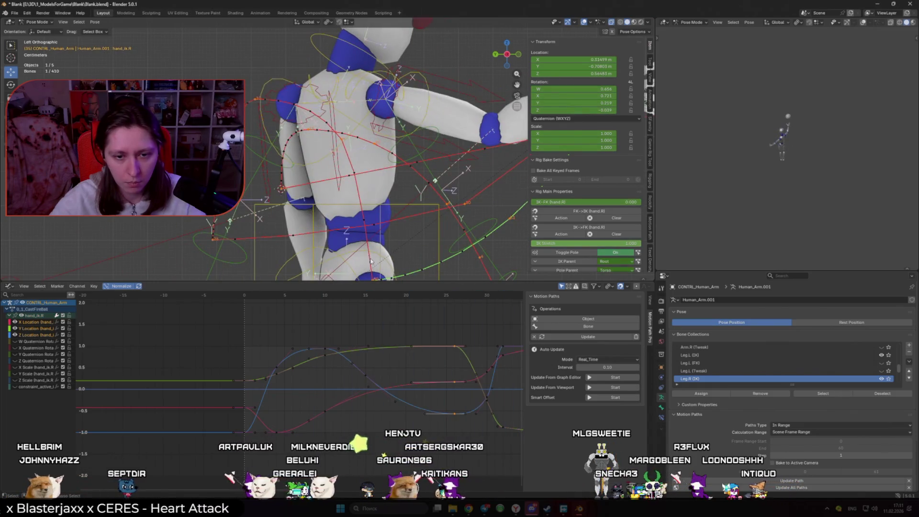
left_click(357, 295)
mouse_move(357, 301)
left_mouse_down()
mouse_move(312, 297)
mouse_move(327, 300)
left_mouse_up()
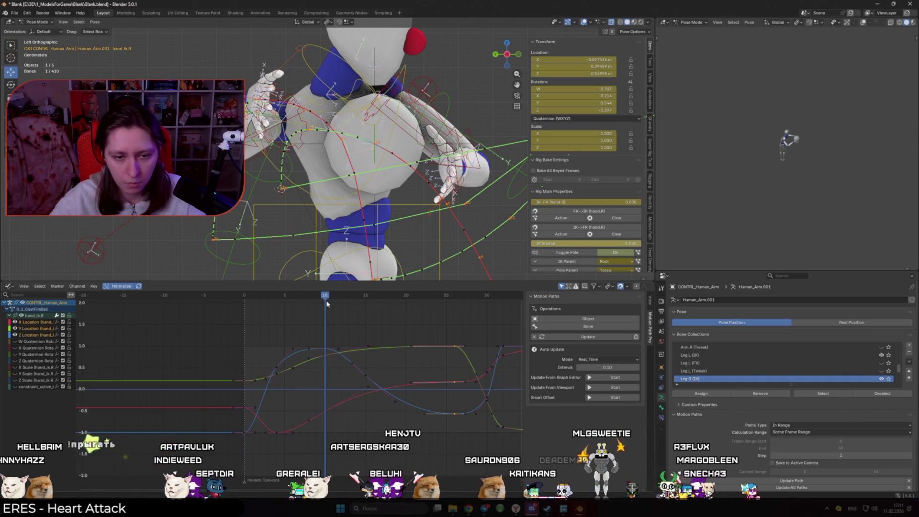
left_click(343, 304)
left_click_drag(343, 303, 376, 315)
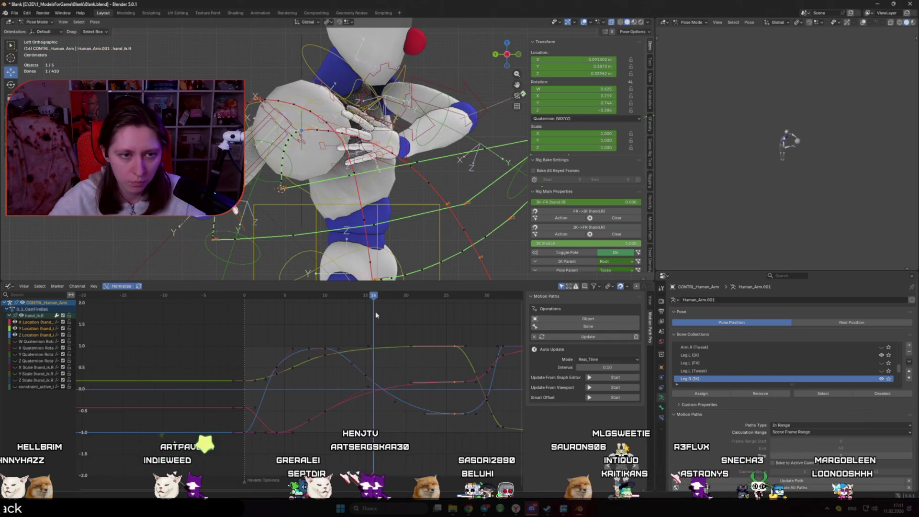
left_click(368, 297)
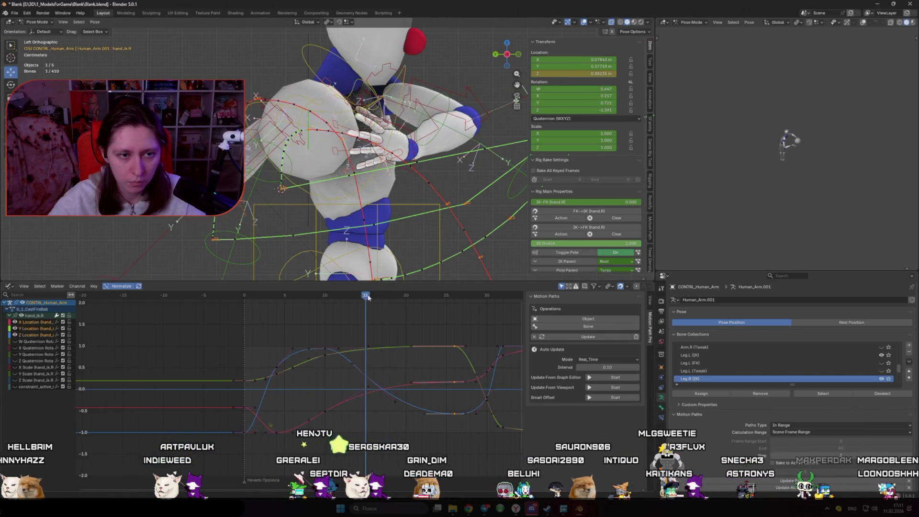
- Key a new hand_ik.R position at frame 15, adjust its Y height, and scrub frames 5–20
key("g")
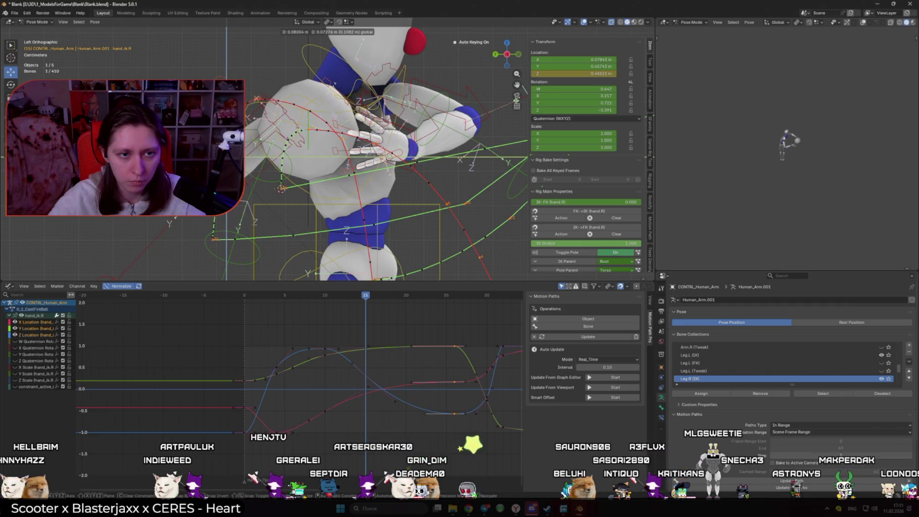
key("Return")
key("g")
key("Return")
key("space")
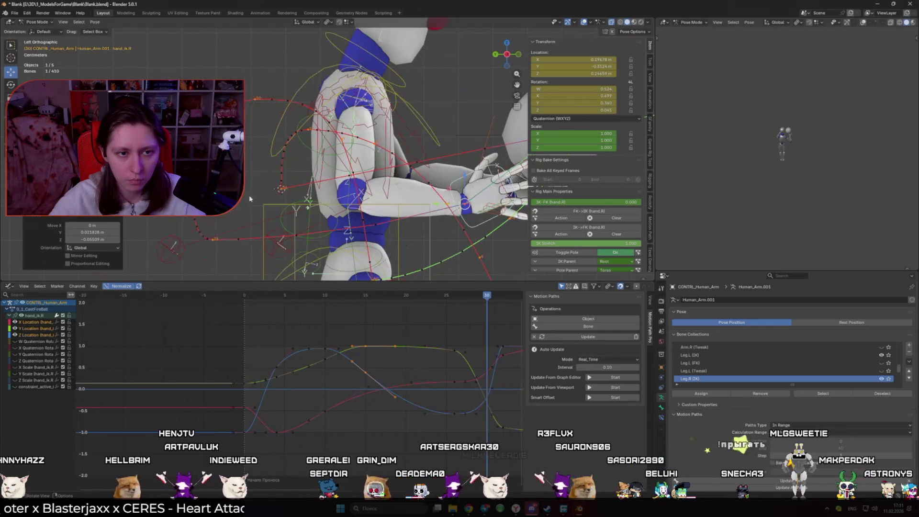
key("Escape")
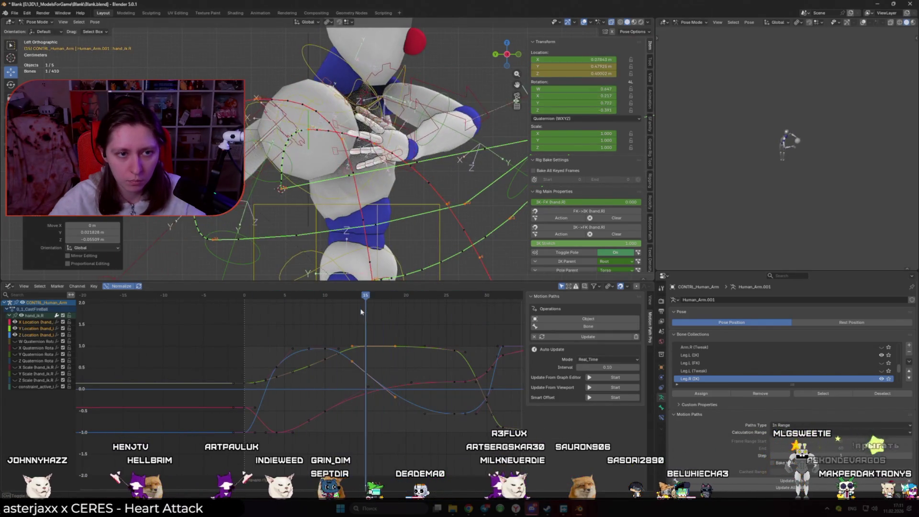
key("g")
key("y")
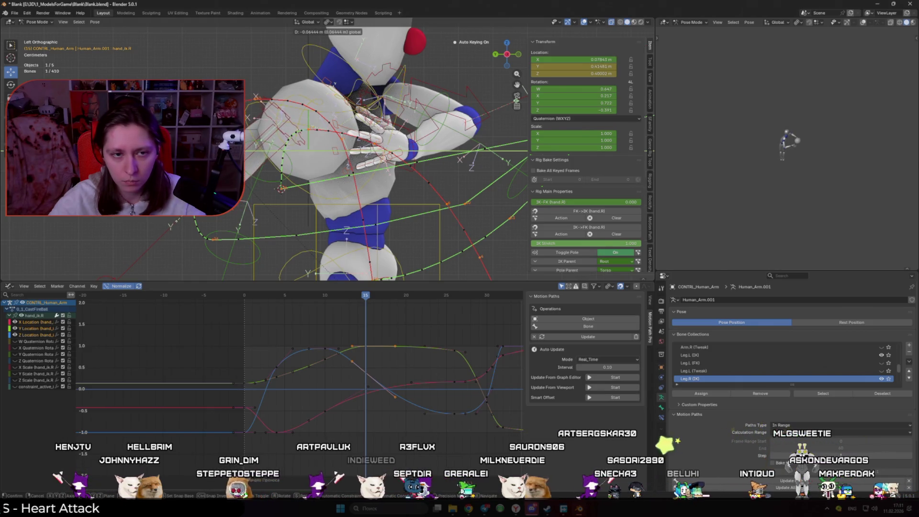
left_click(293, 282)
mouse_move(288, 295)
left_mouse_down()
mouse_move(401, 324)
mouse_move(385, 321)
left_mouse_up()
left_click(385, 324)
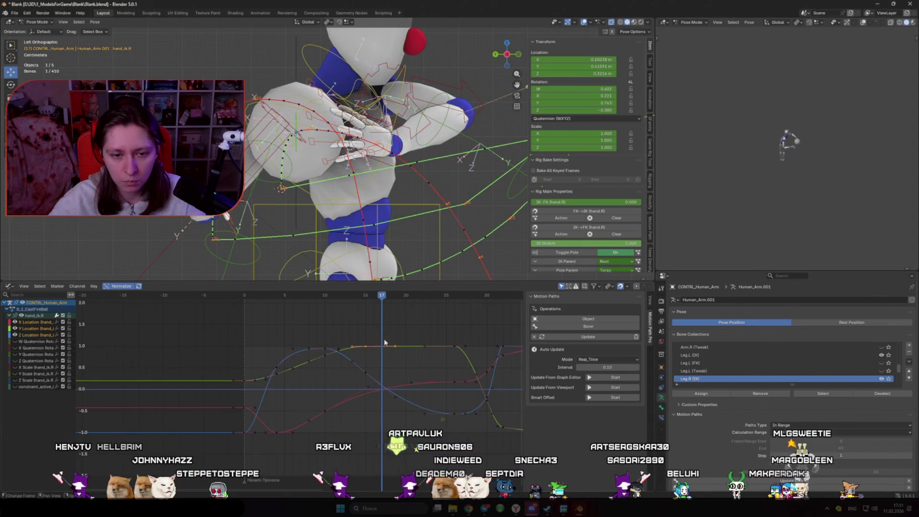
scroll(390, 347, "up", 1)
- Move the Y Location keys near frames 16 and 26, updating the hand's motion path after each
left_click(386, 345)
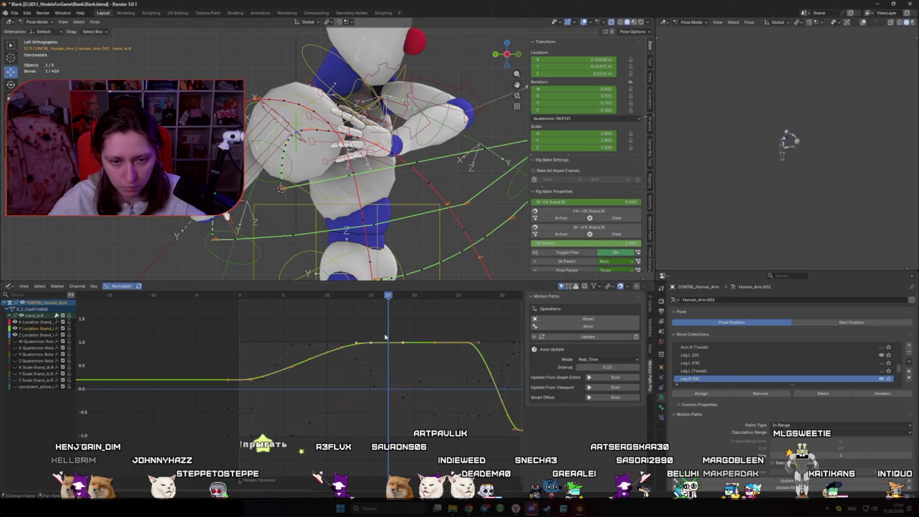
left_click(394, 358)
left_click(370, 343)
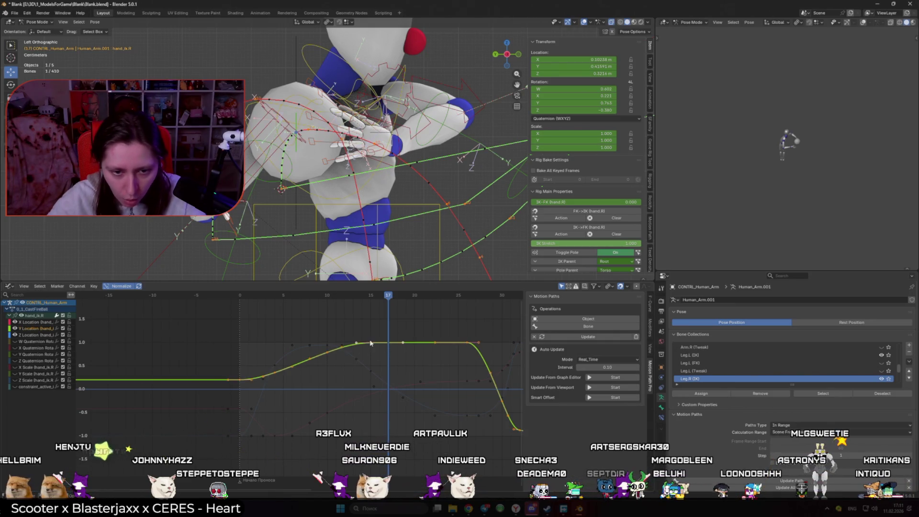
left_click(403, 361)
left_click(402, 361)
left_click(380, 296)
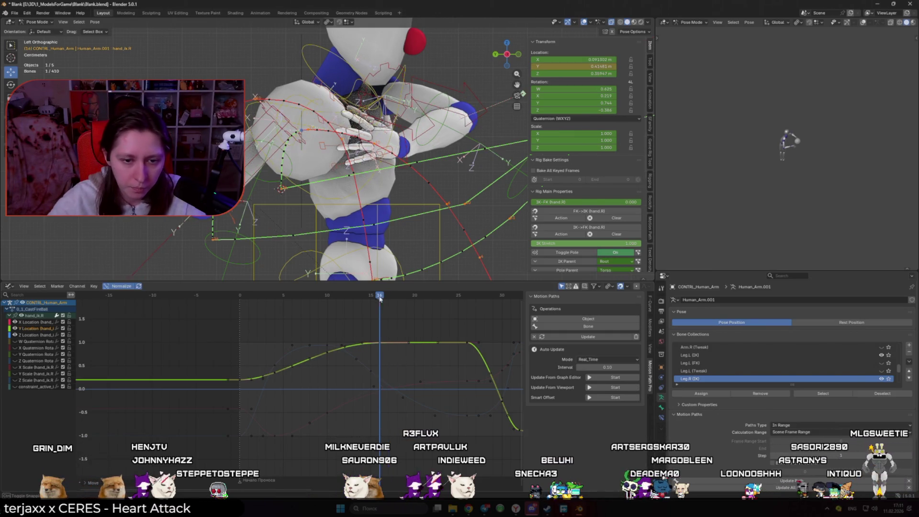
left_click(573, 338)
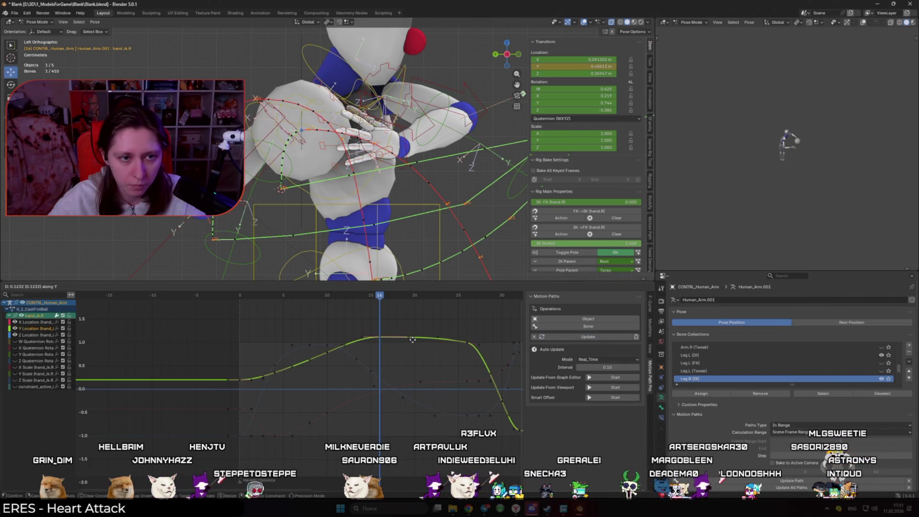
left_click(414, 343)
left_click(589, 337)
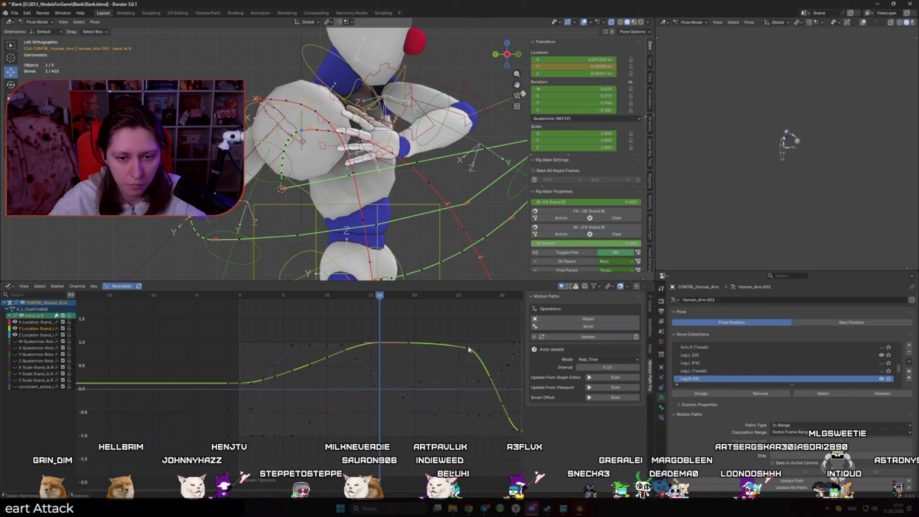
left_click(558, 338)
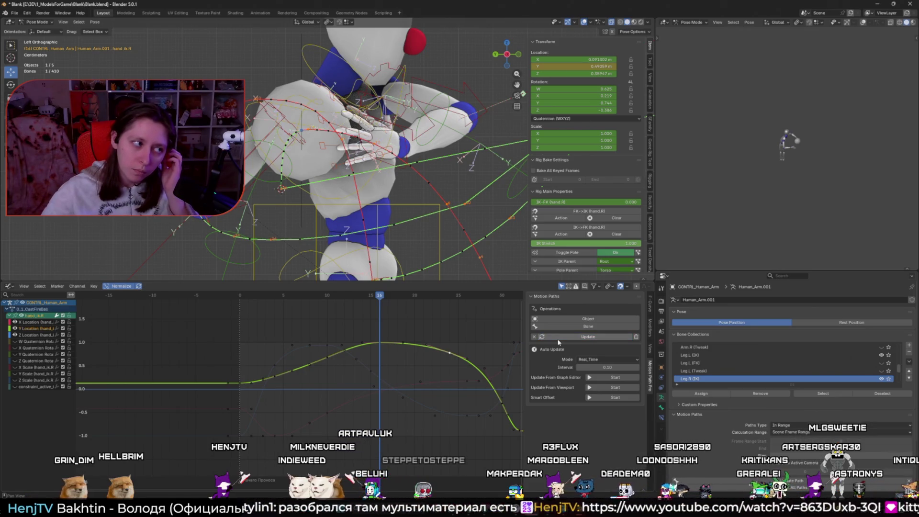
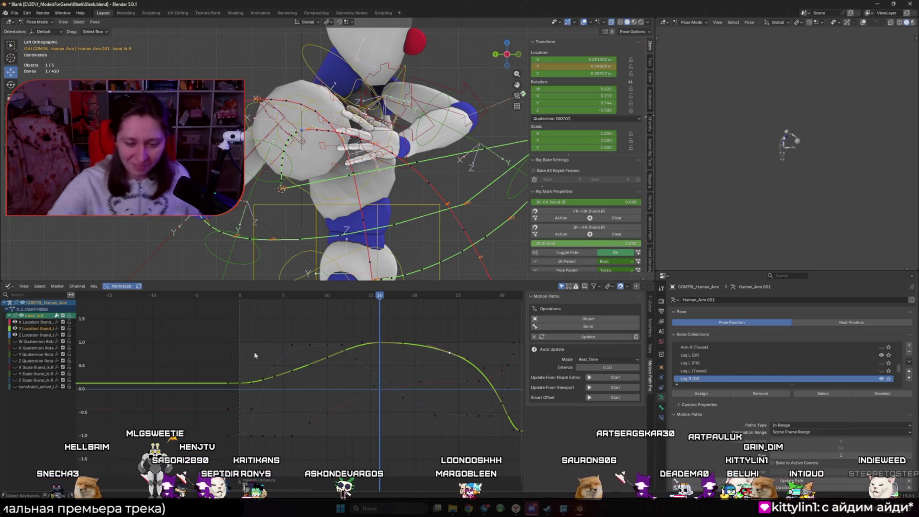
- Look at the Dota 2 page in the Steam library, then return to Blender
key("alt+Tab")
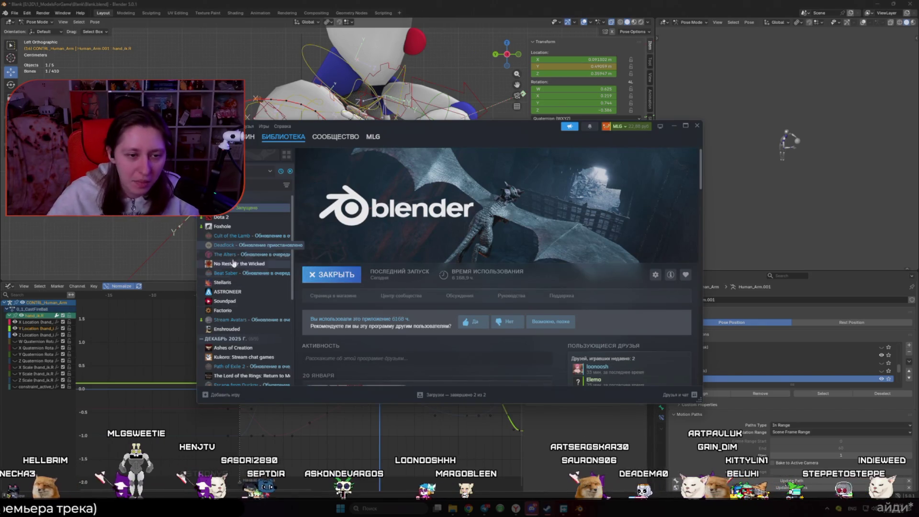
left_click(228, 218)
scroll(597, 321, "down", 5)
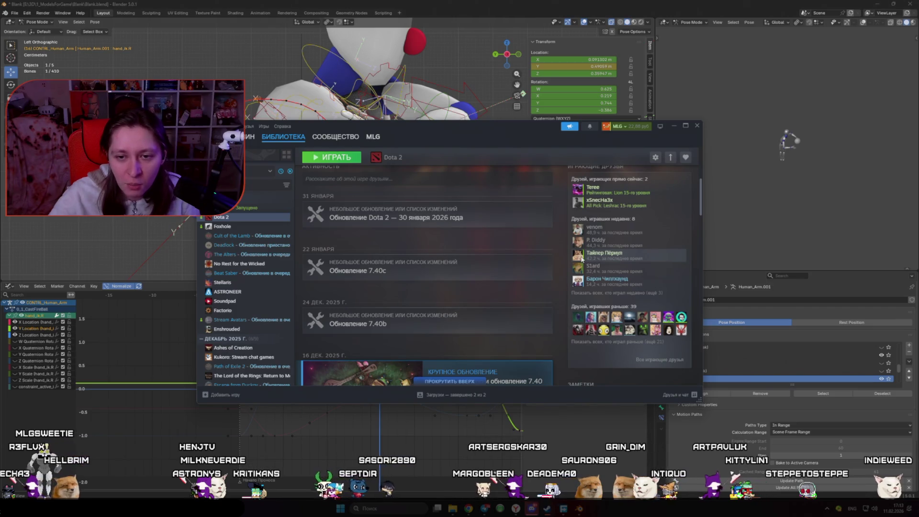
mouse_move(582, 258)
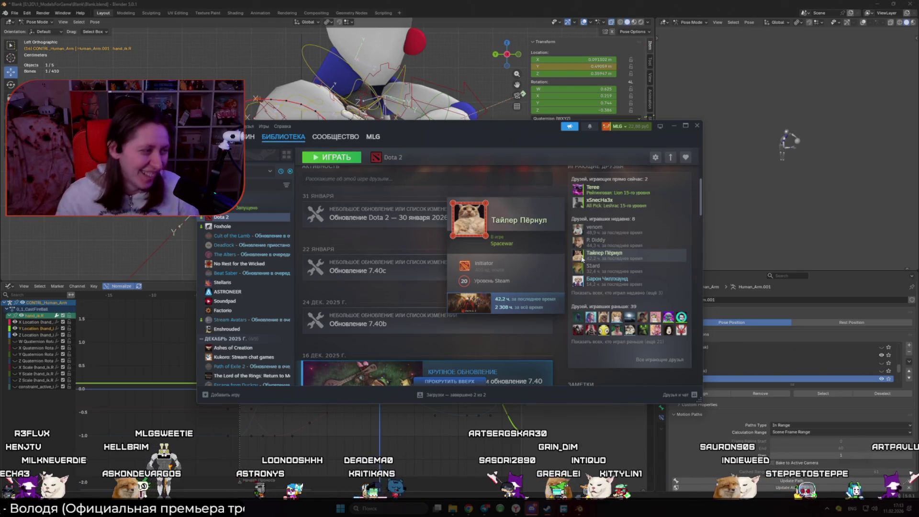
left_click(273, 153)
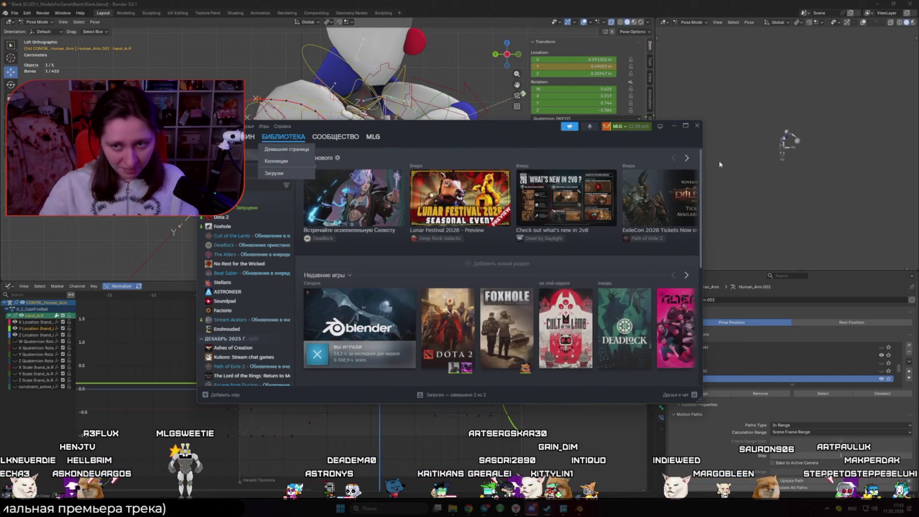
left_click(674, 127)
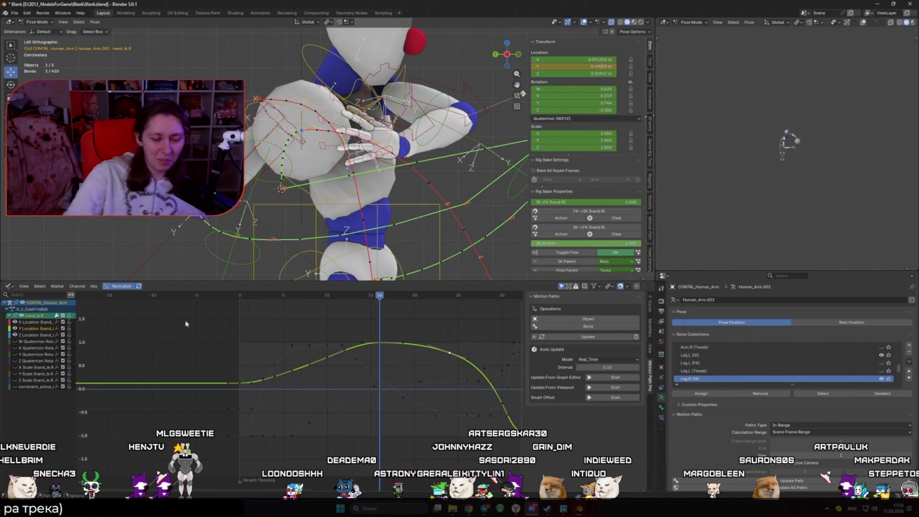
- Play the toss animation and show the hand IK quaternion rotation curves at frame 24
key("space")
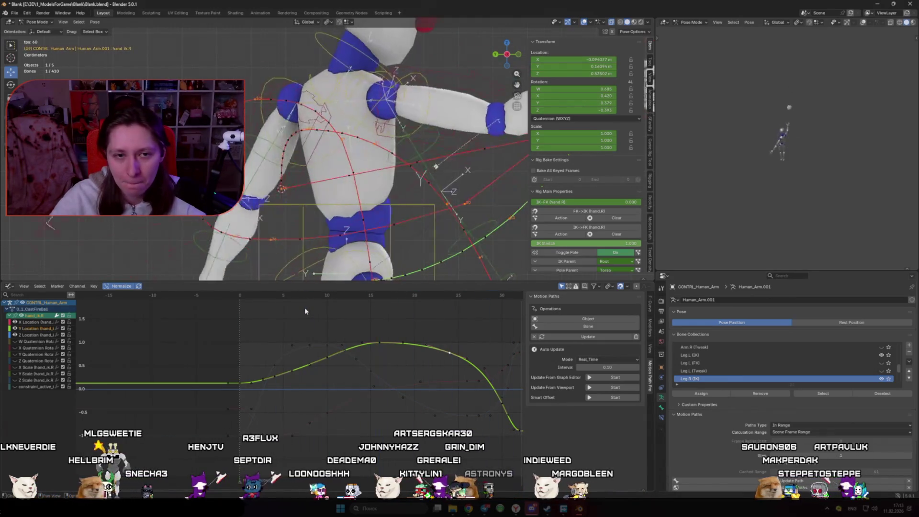
key("space")
key("Up")
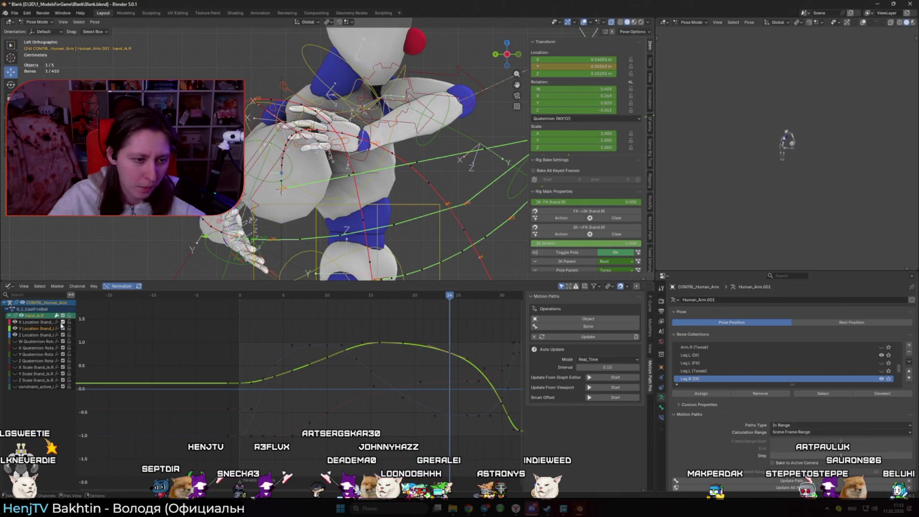
left_click_drag(15, 322, 15, 361)
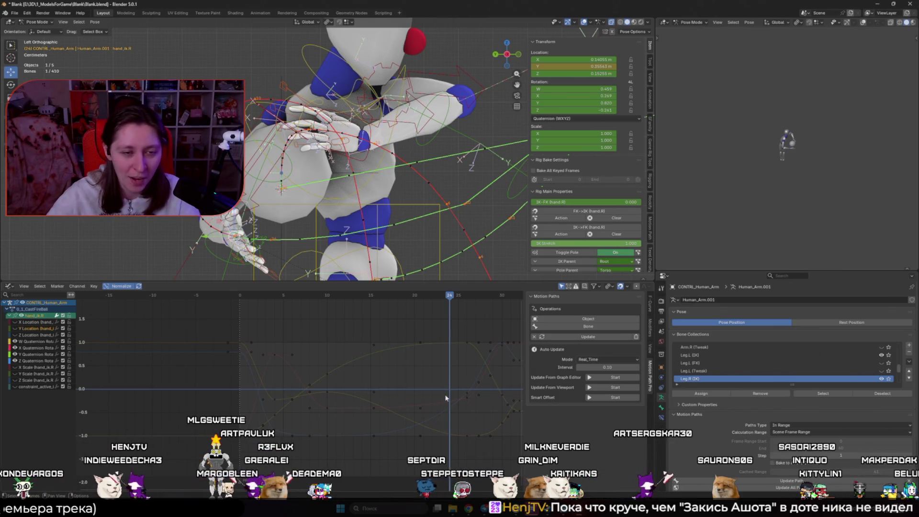
left_click_drag(249, 294, 449, 365)
- Select the rotation keys and try raising the Y quaternion peak, then cancel it
left_click(454, 348)
left_click(448, 342)
left_click(458, 348)
left_click(458, 346)
key("g")
key("x")
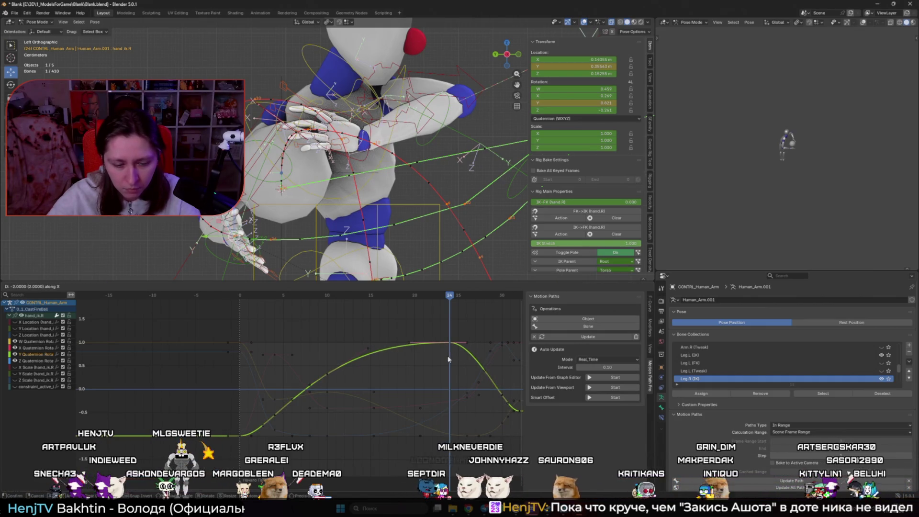
key("y")
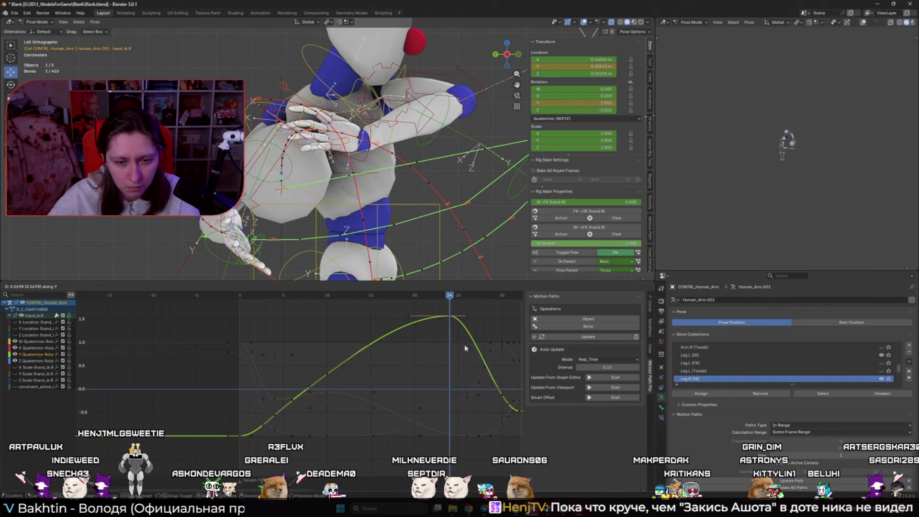
key("Escape")
- Move the X quaternion keys vertically to new values
left_click(470, 405)
key("g")
key("x")
key("y")
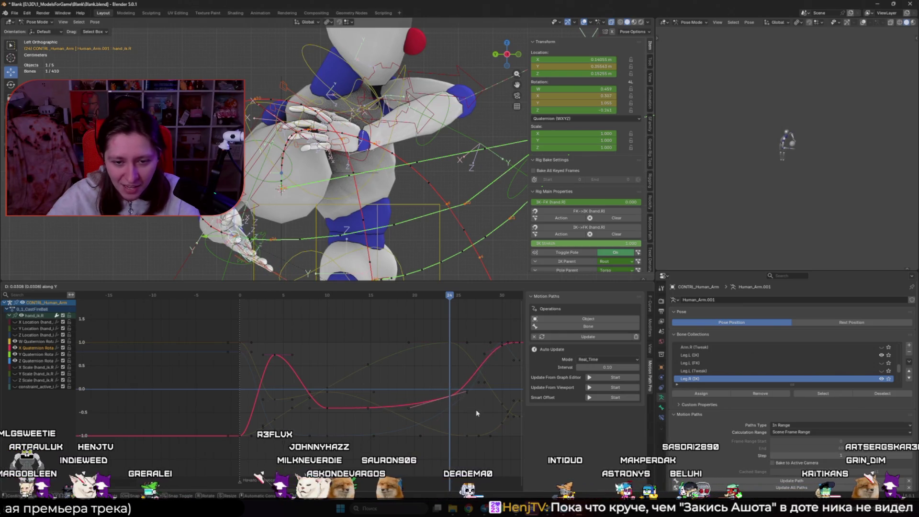
left_click(476, 410)
- Drop a trial Z quaternion change and shift the W quaternion key's value instead
left_click(468, 403)
key("g")
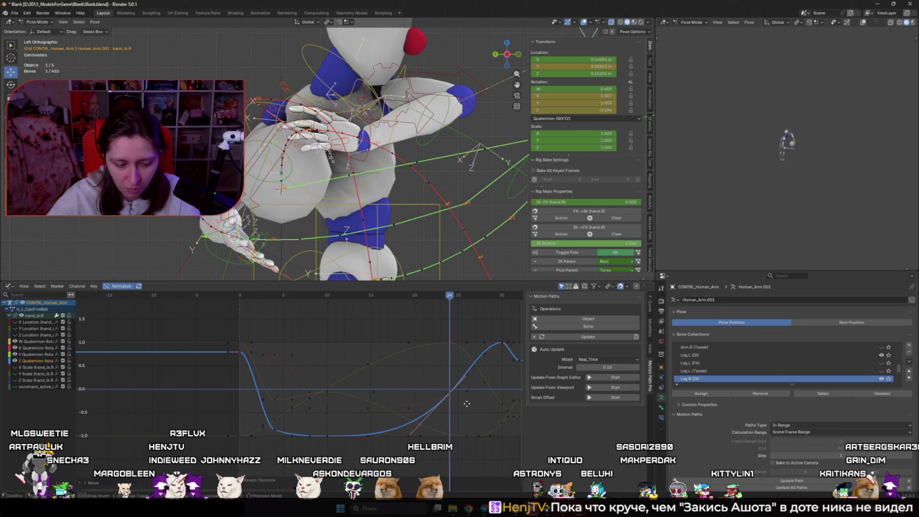
key("y")
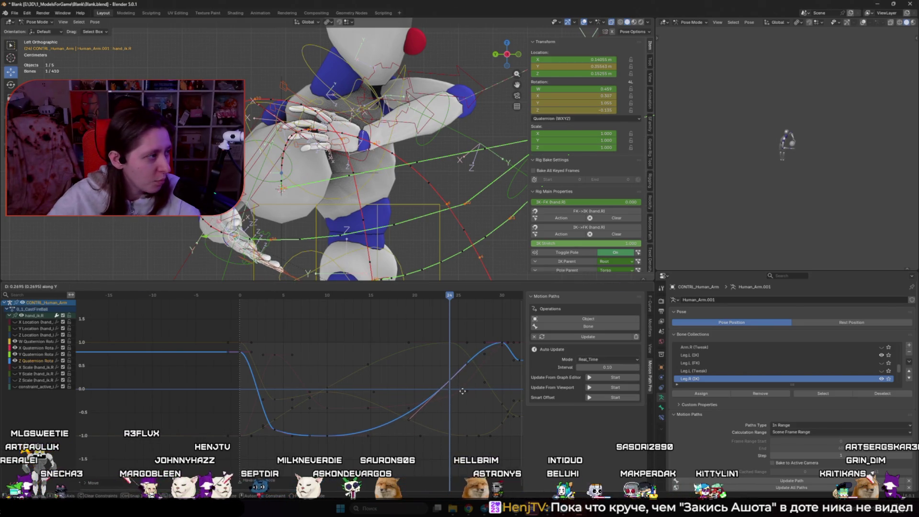
key("Escape")
left_click(472, 405)
key("g")
key("y")
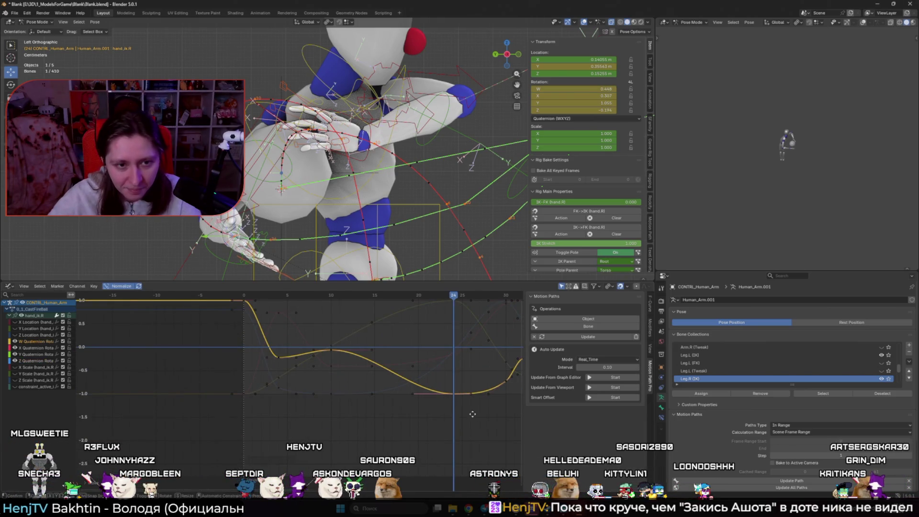
left_click(441, 413)
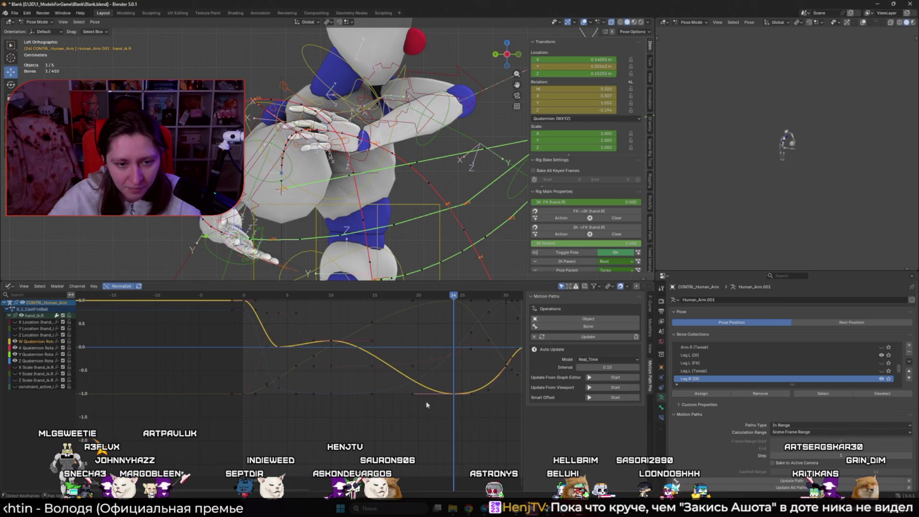
left_click(332, 301)
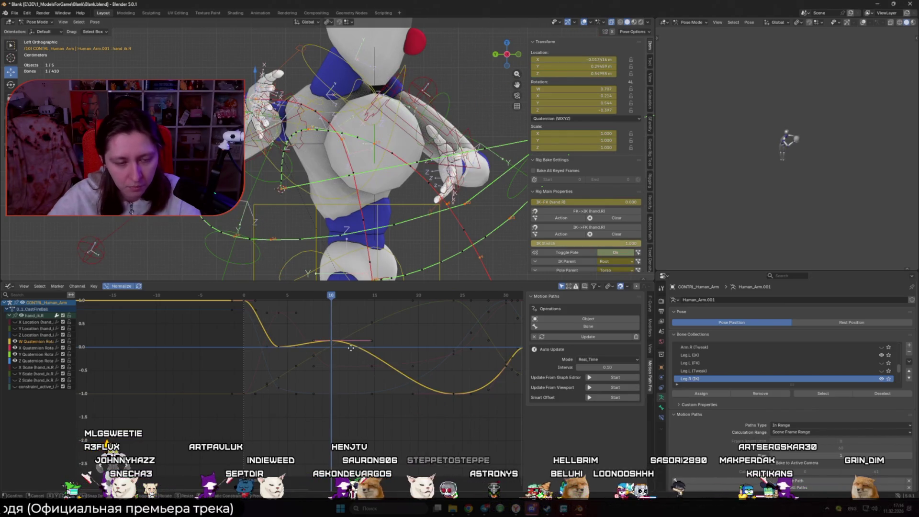
- Adjust the frame-10 W quaternion key's value
key("g")
key("y")
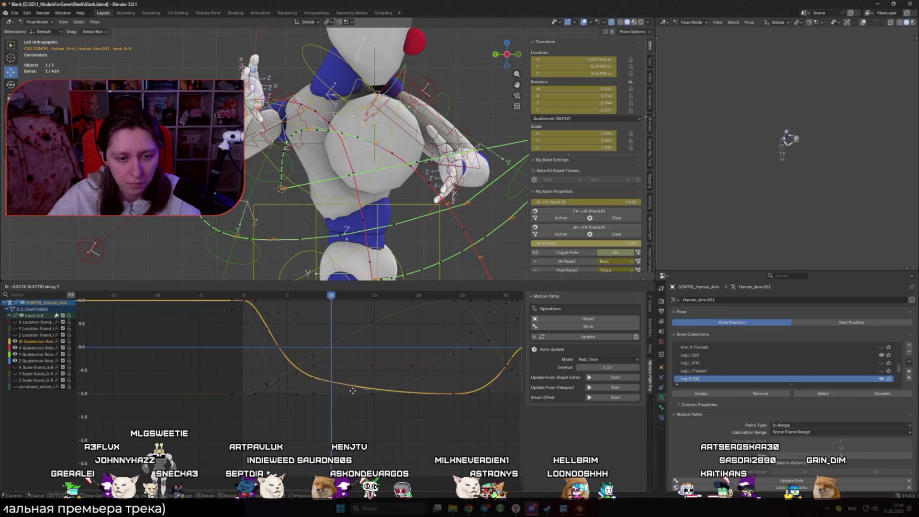
left_click(295, 349)
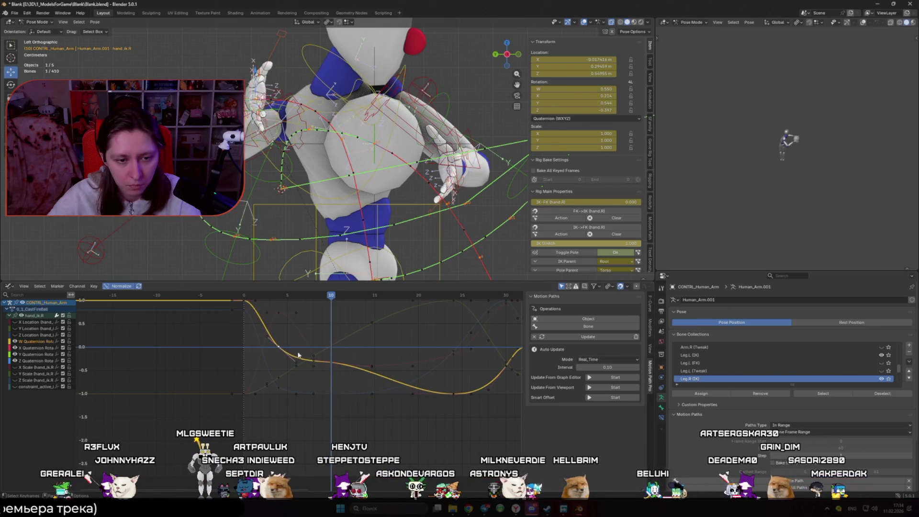
key("g")
key("y")
right_click(309, 332)
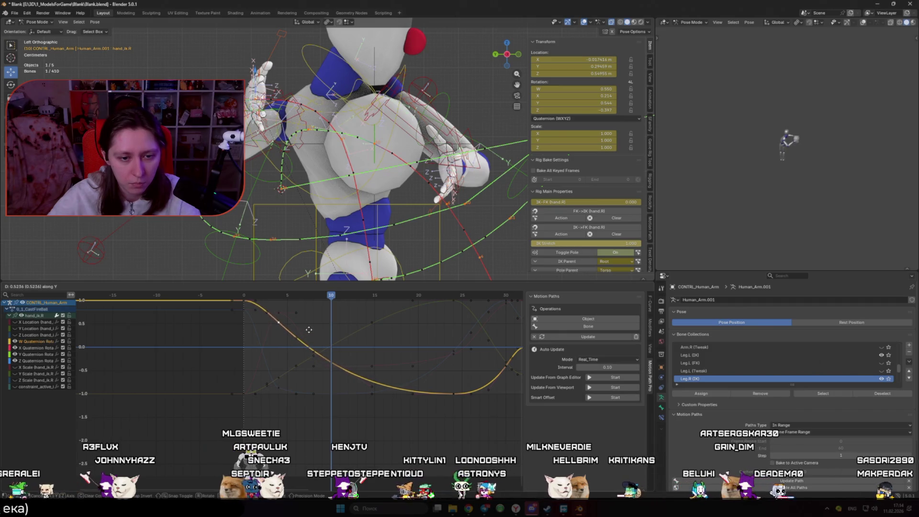
- Lower the Y quaternion keys, leaving the Z quaternion keys unchanged
left_click(335, 373)
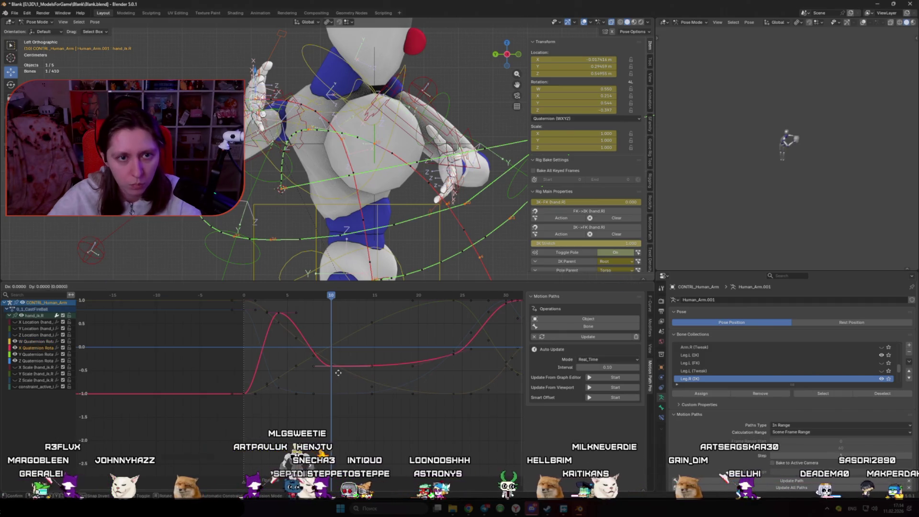
left_click(361, 355)
key("g")
key("y")
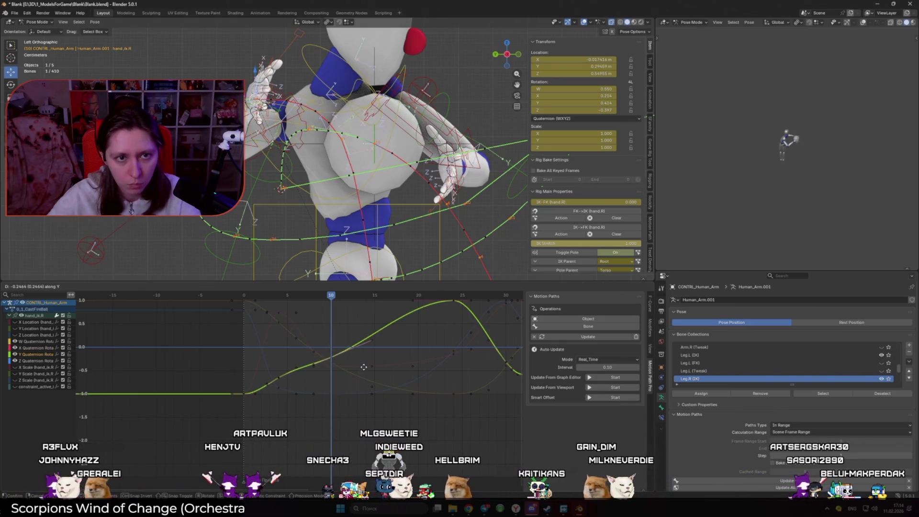
left_click(357, 374)
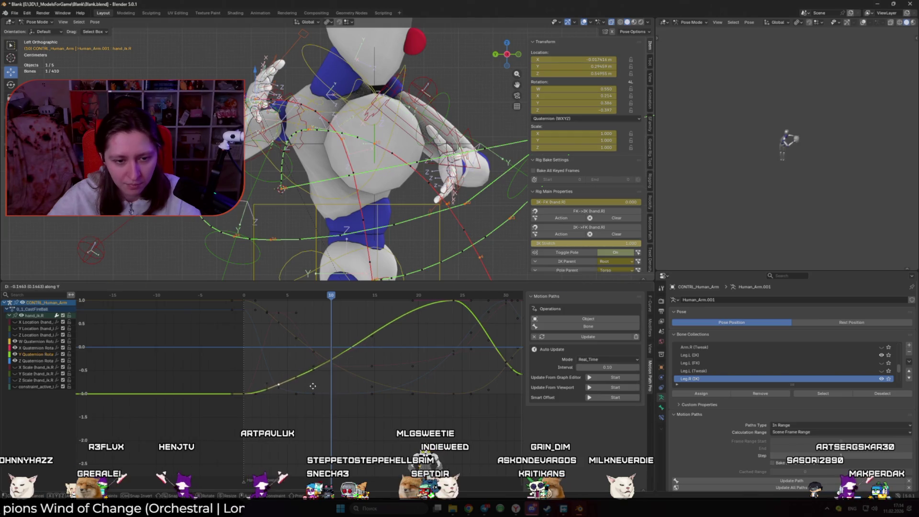
left_click(348, 394)
key("g")
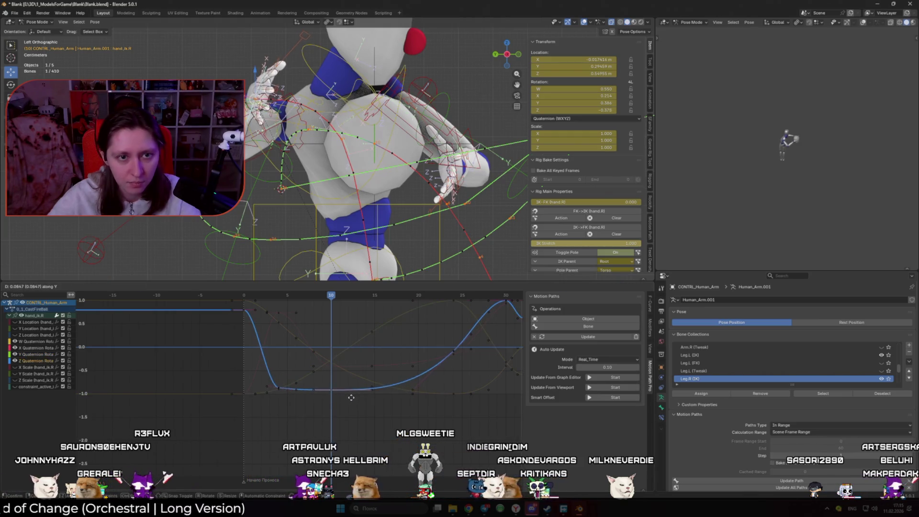
key("Escape")
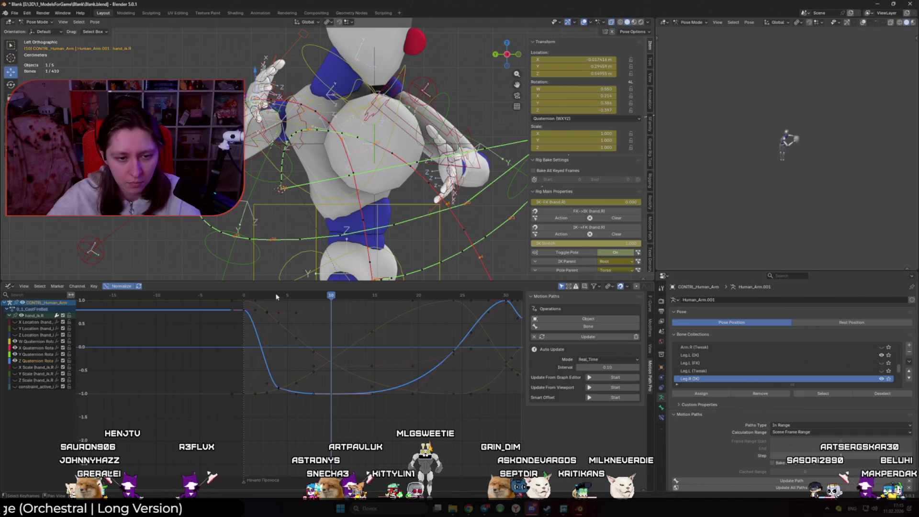
- Reshape the Z curve near frame 4 so it drops to about -1.0 by frame 6
left_click(269, 296)
left_click_drag(274, 296, 280, 389)
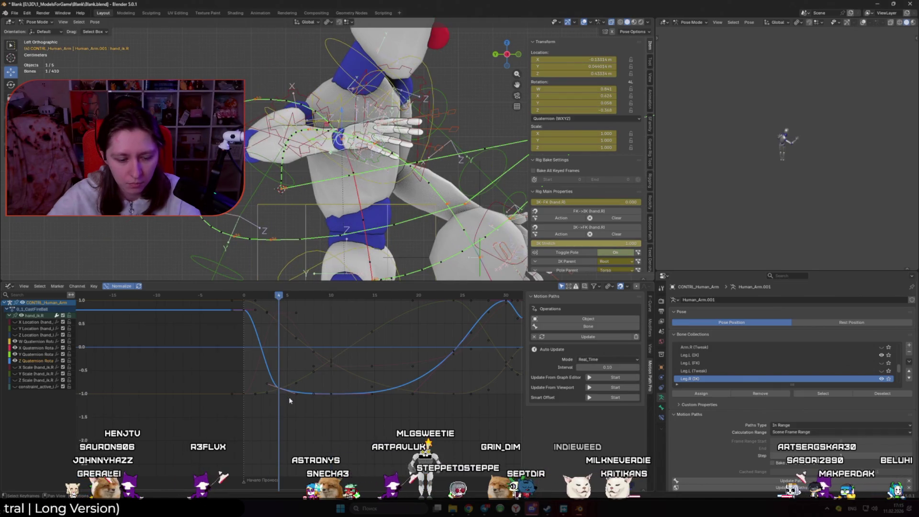
key("g")
key("y")
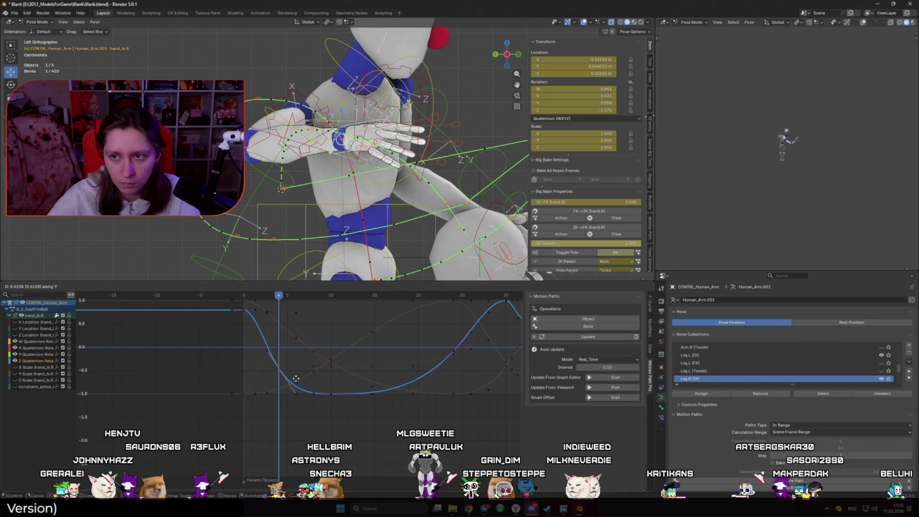
left_click(287, 364)
left_click(253, 296)
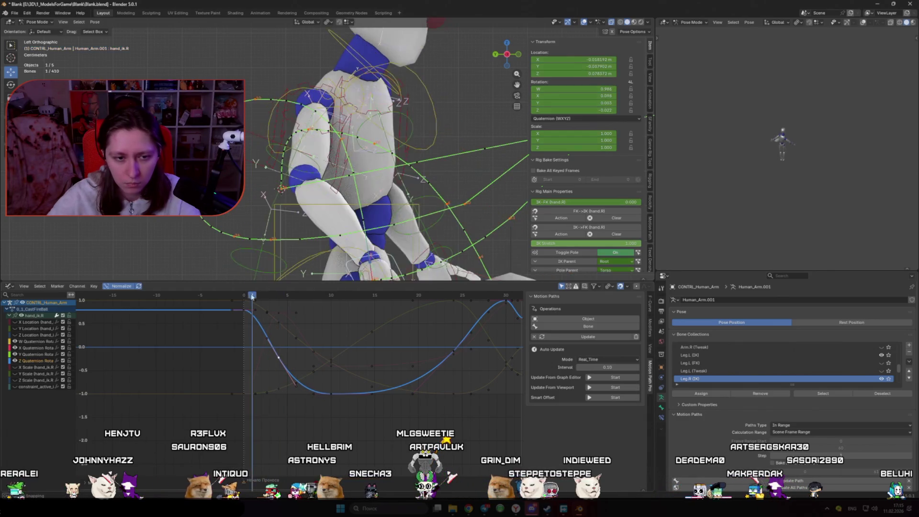
- Play the revised throw, re-enable overlays, and return the graph to the Y Location curve
key("space")
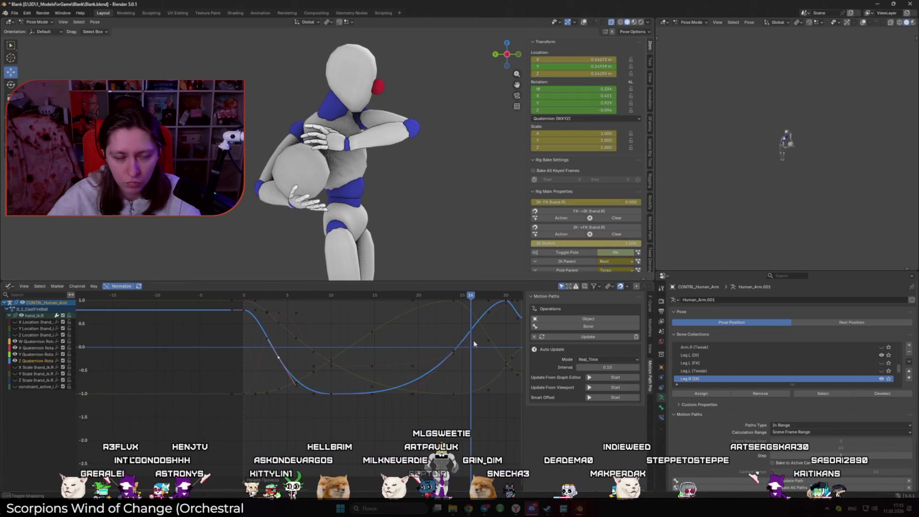
key("shift+alt+z")
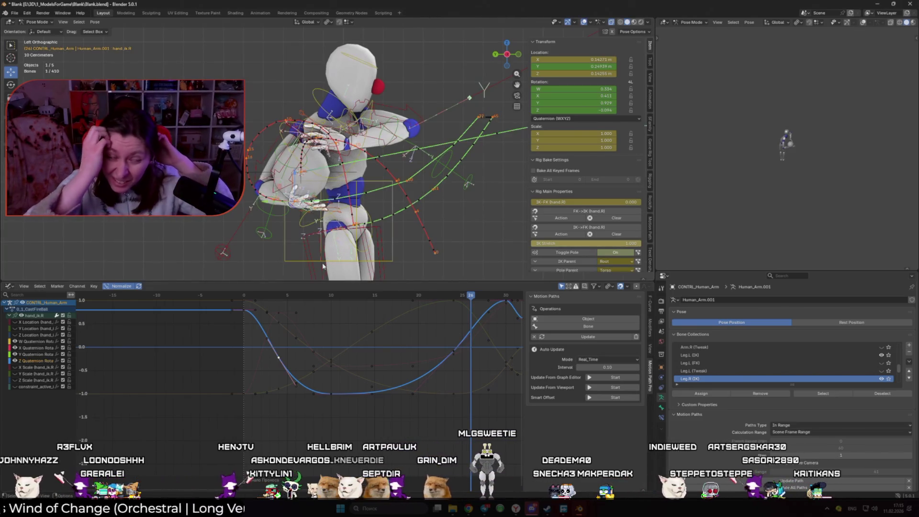
left_click_drag(15, 342, 16, 363)
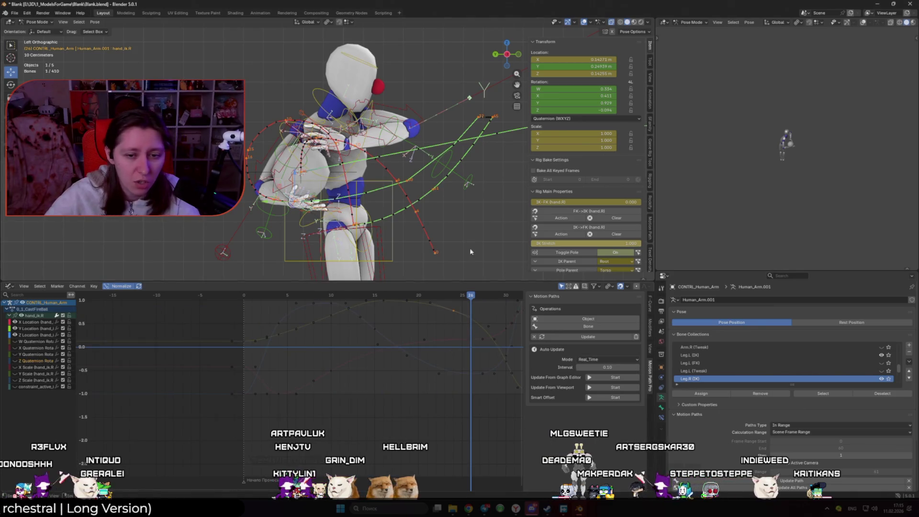
middle_click_drag(471, 254, 431, 244, "shift")
key("Home")
left_click(392, 346)
- Raise the Y Location key near frame 24 and update the hand's motion path
key("g")
key("y")
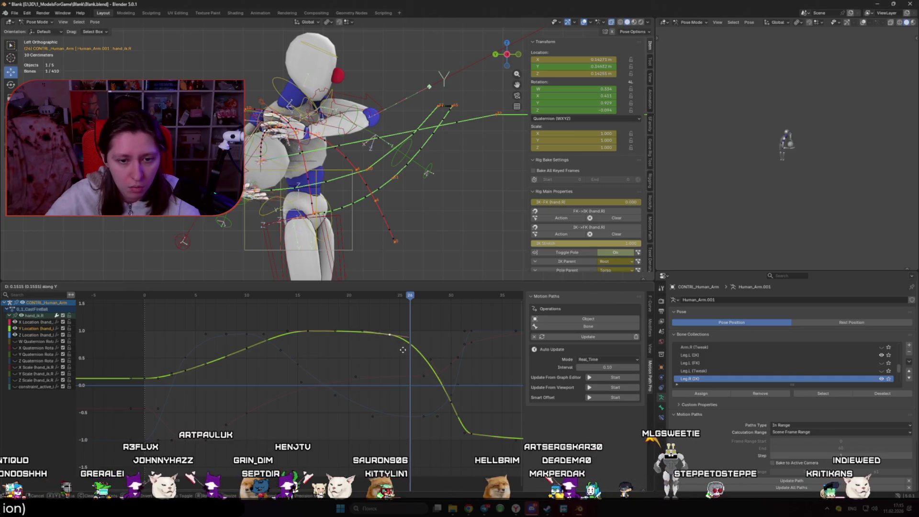
left_click(374, 338)
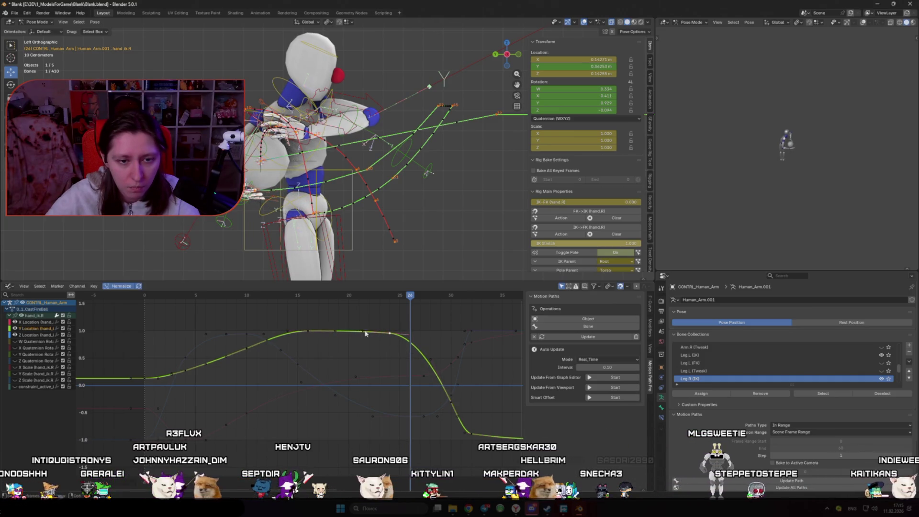
left_click(307, 296)
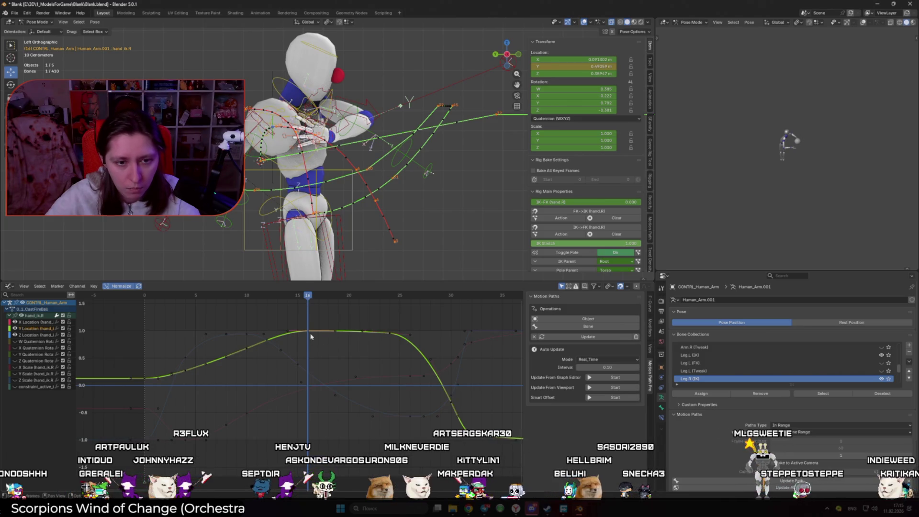
left_click(580, 336)
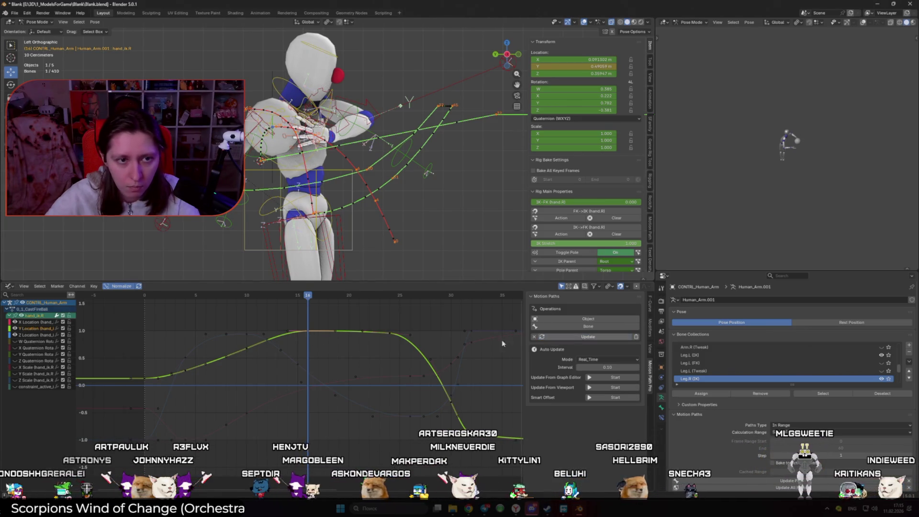
- Scrub and play back the toss to review the hand's motion
mouse_move(286, 300)
left_mouse_down()
mouse_move(174, 295)
mouse_move(384, 295)
mouse_move(152, 293)
mouse_move(236, 296)
mouse_move(433, 335)
mouse_move(383, 341)
left_mouse_up()
key("space")
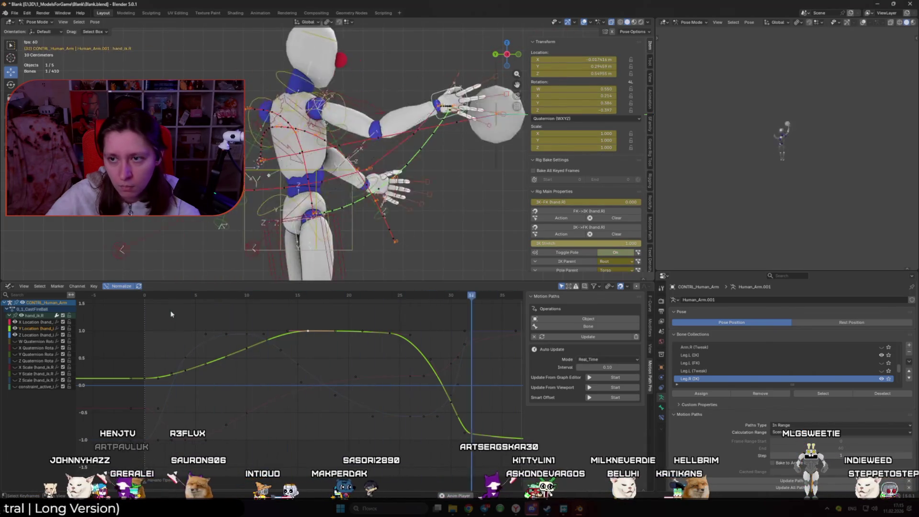
key("space")
key("space")
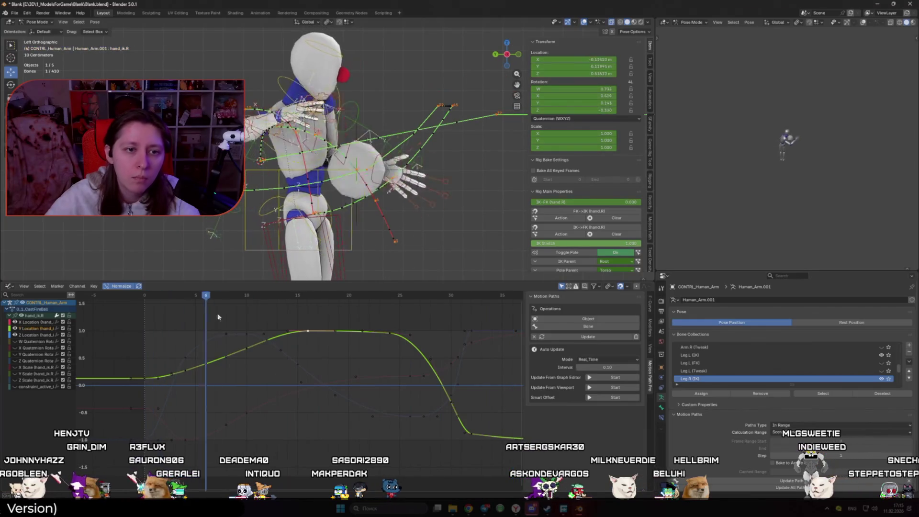
key("space")
key("space")
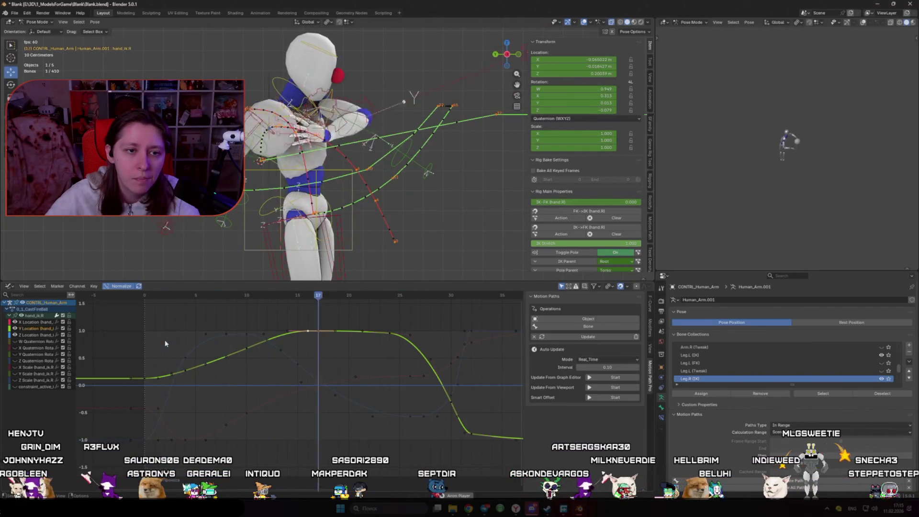
key("space")
left_click_drag(240, 328, 413, 358)
- Adjust an X Location key's value and slide the Z Location key two frames earlier
left_click(410, 377)
key("g")
key("y")
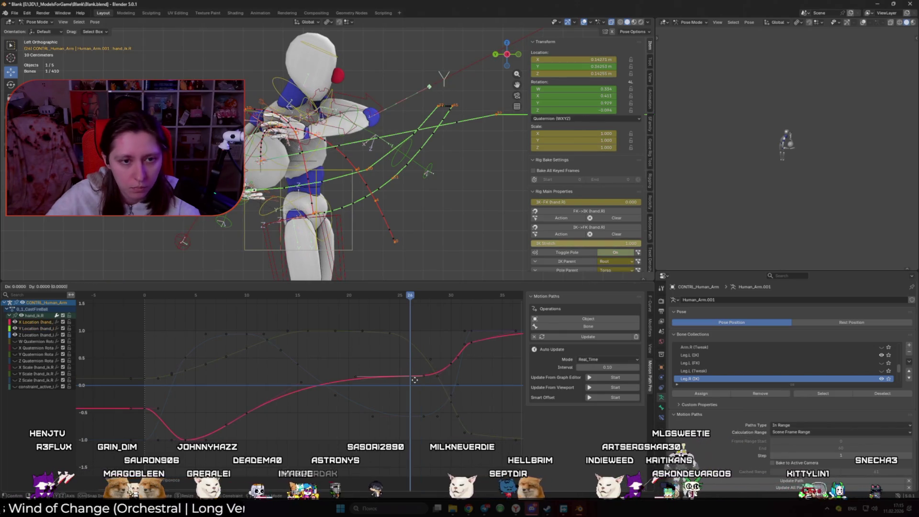
left_click(417, 368)
left_click(423, 418)
key("g")
key("y")
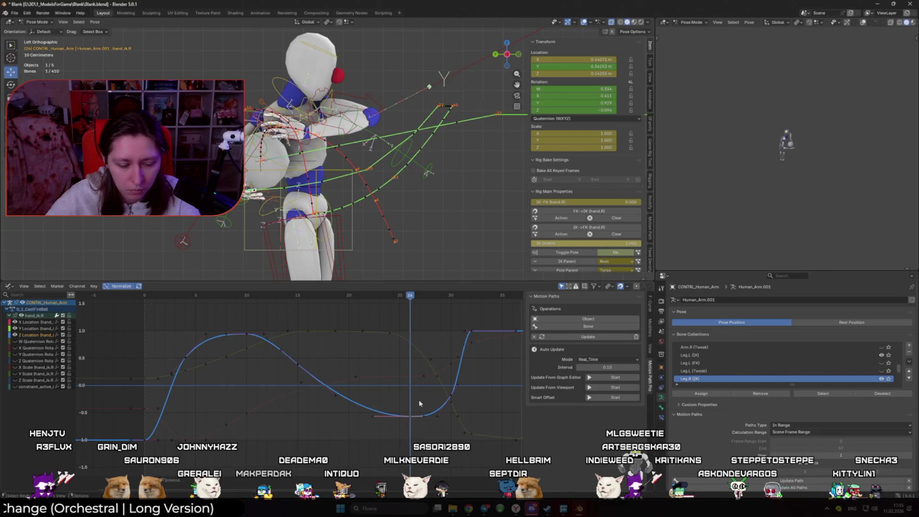
key("x")
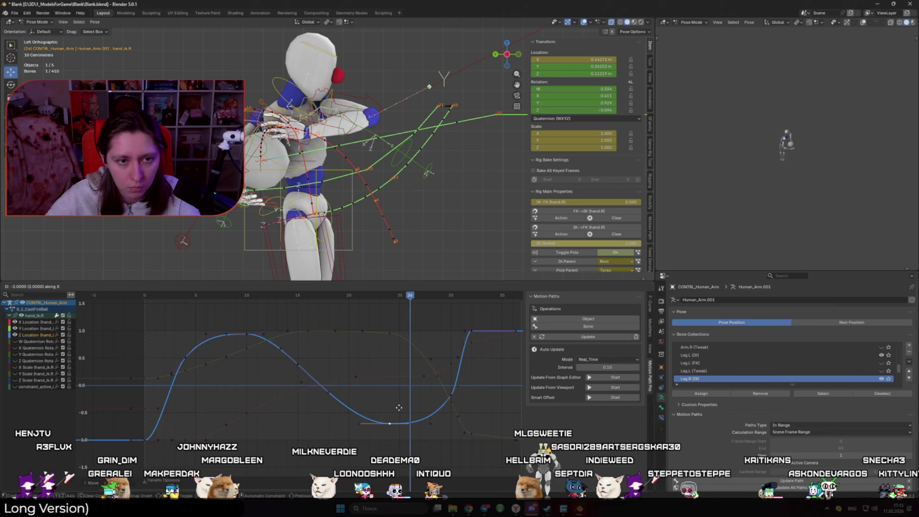
left_click(408, 413)
- Move the X Location keys, check timing by playback, and undo a frame-30 Z key raise
key("alt+a")
left_click(415, 378)
left_click(414, 384)
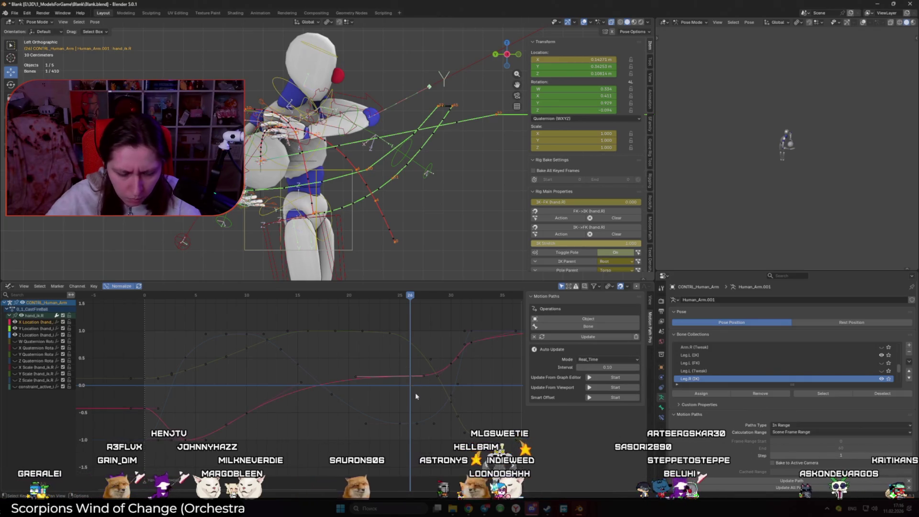
key("g")
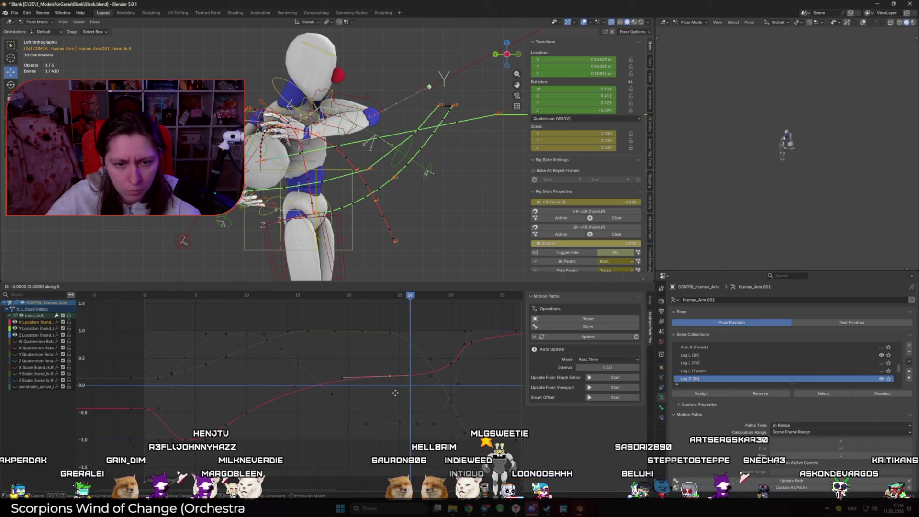
left_click(396, 392)
left_click(397, 423)
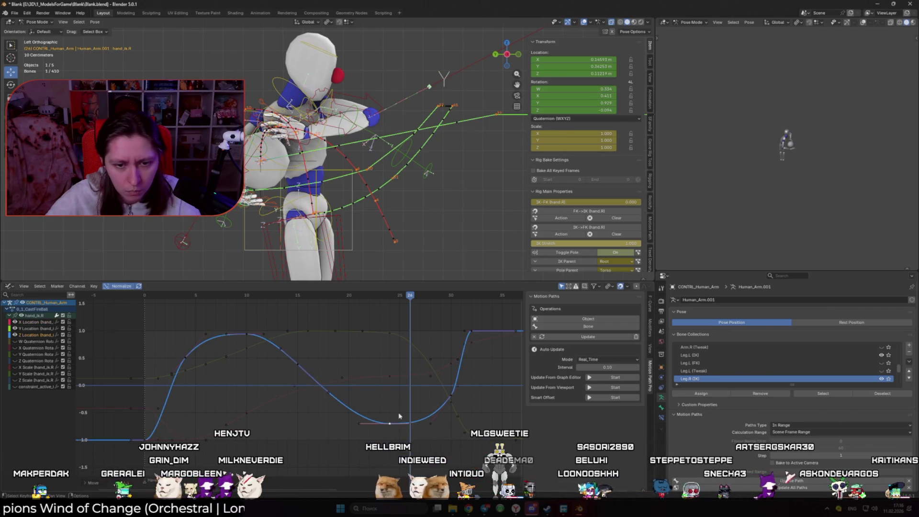
key("space")
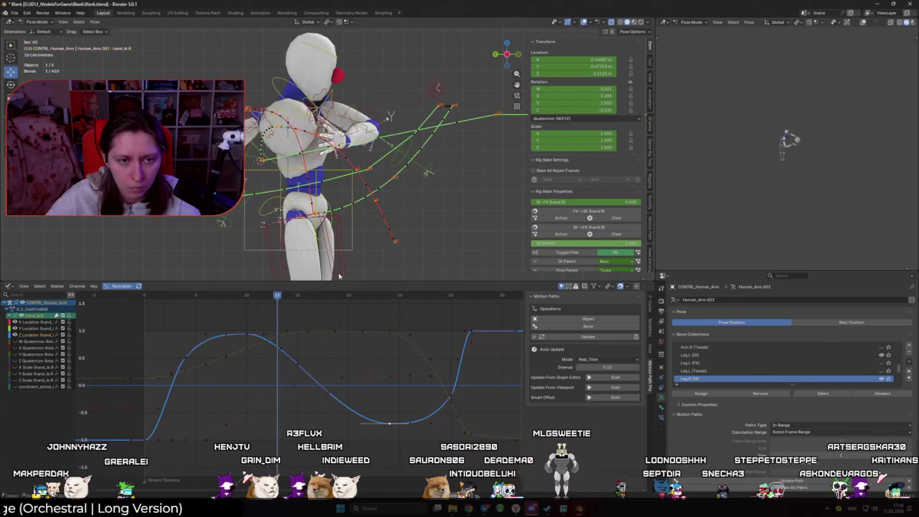
key("space")
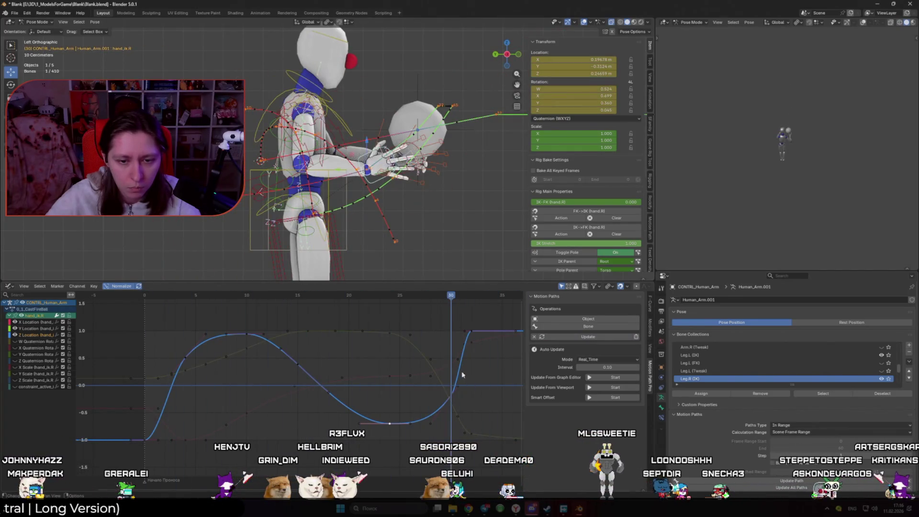
key("y")
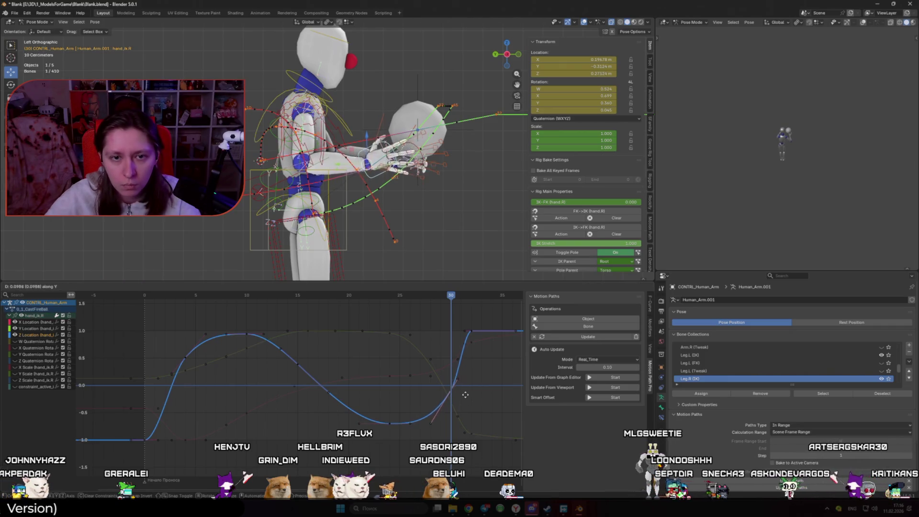
left_click(469, 386)
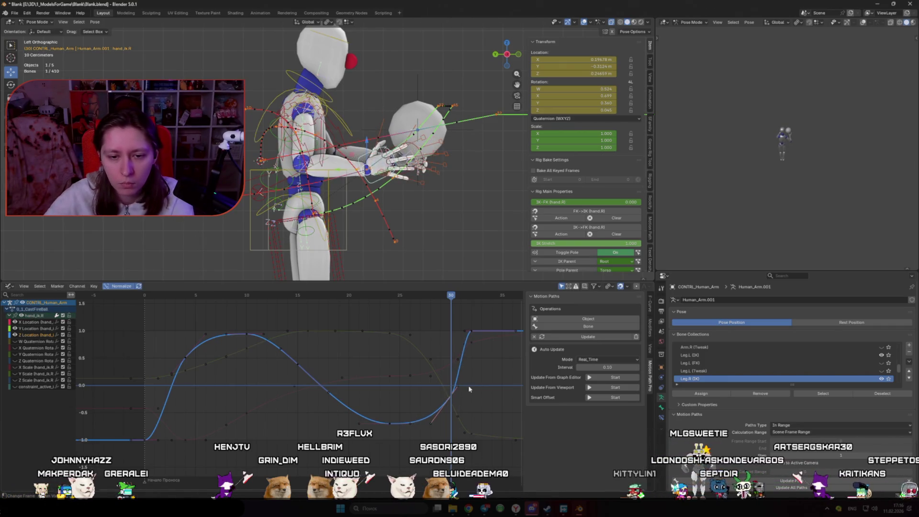
key("ctrl+z")
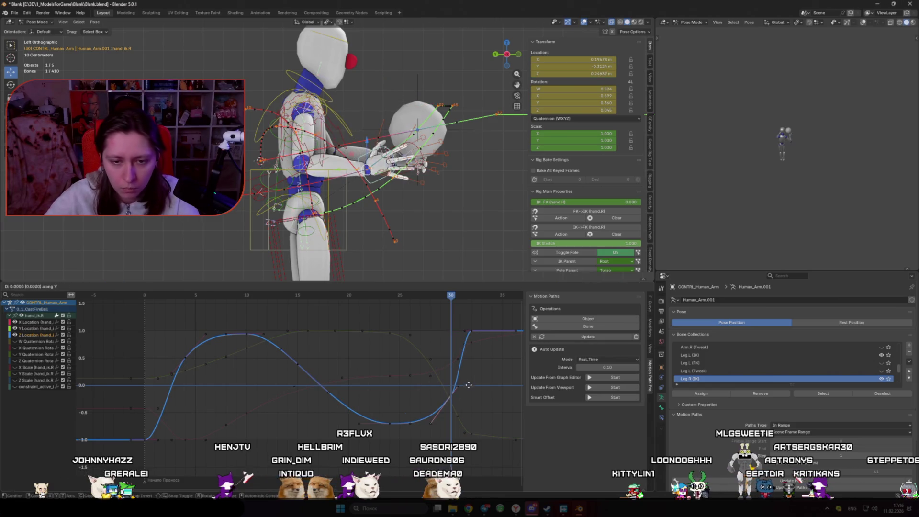
- Delete the frame-30 X Location key and bring up the bone motion path calculation
left_click(452, 364)
key("y")
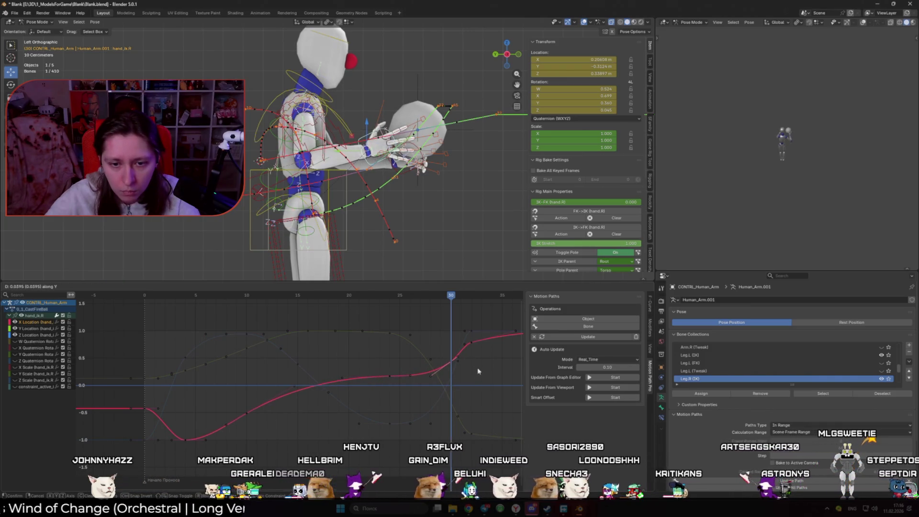
key("g")
key("y")
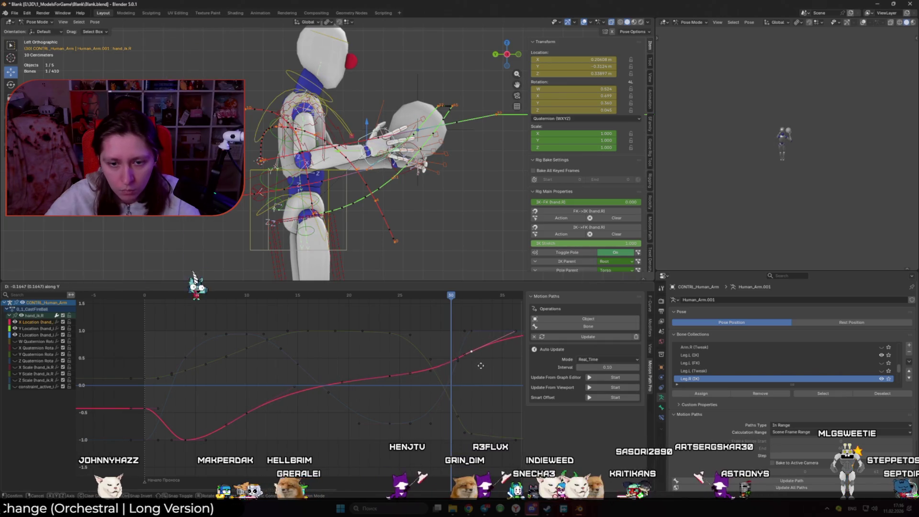
left_click(481, 366)
key("Delete")
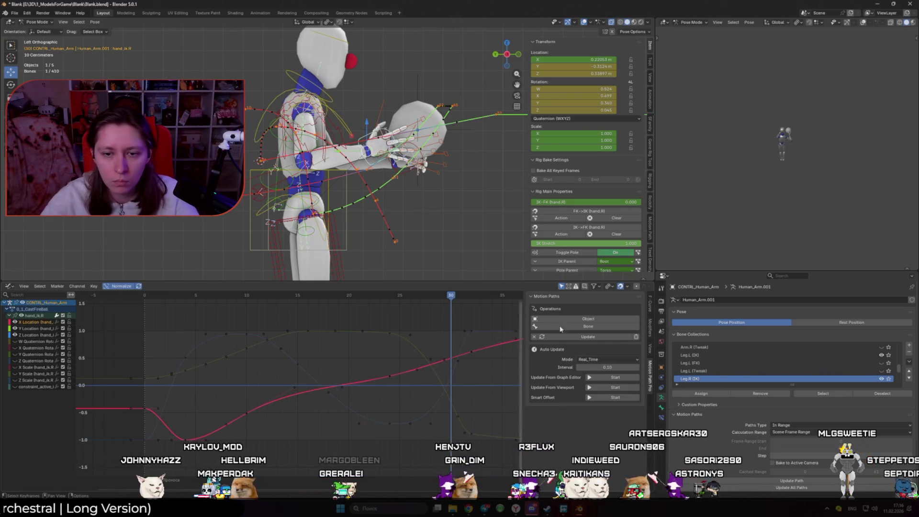
left_click(593, 327)
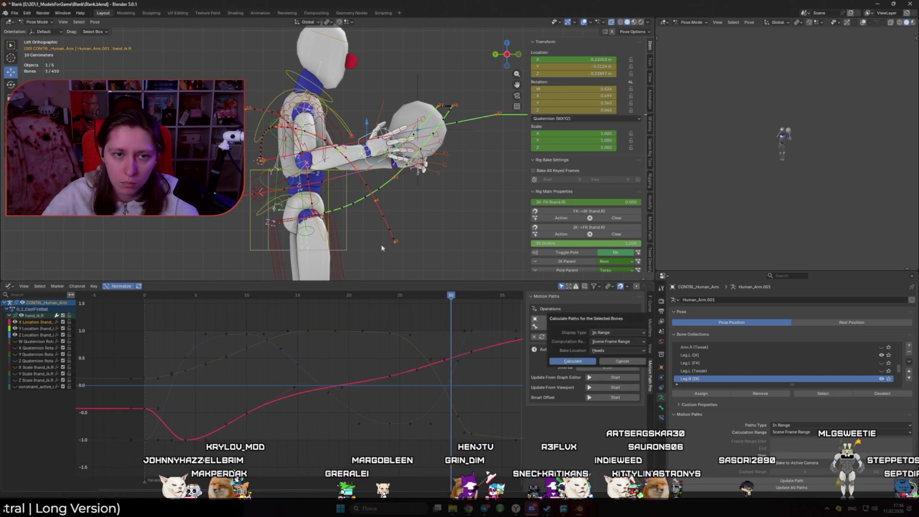
- Calculate the bone motion paths and give all hand keys auto clamped handles
left_click(576, 362)
left_click(597, 337)
middle_click_drag(330, 201, 422, 268)
left_click(452, 360)
left_click(443, 367)
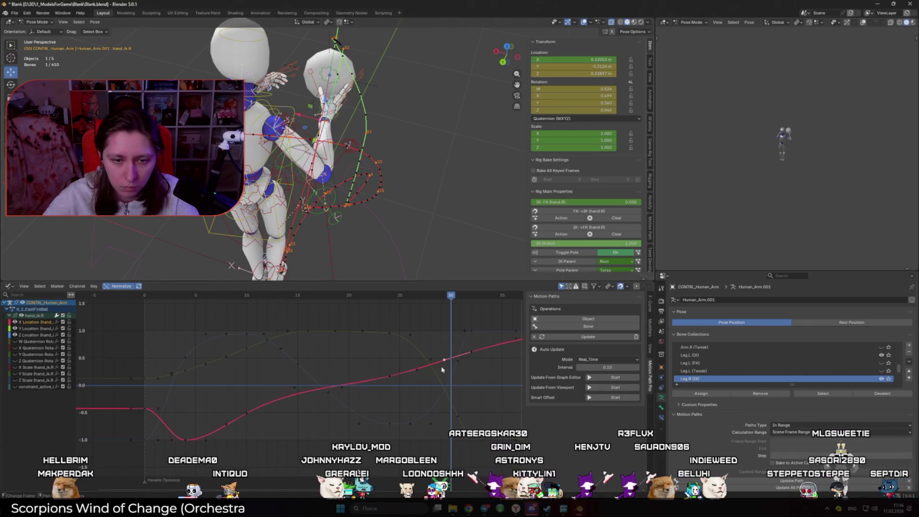
left_click(452, 362)
left_click(427, 365)
left_click(421, 371)
key("a")
right_click(430, 382)
mouse_move(431, 385)
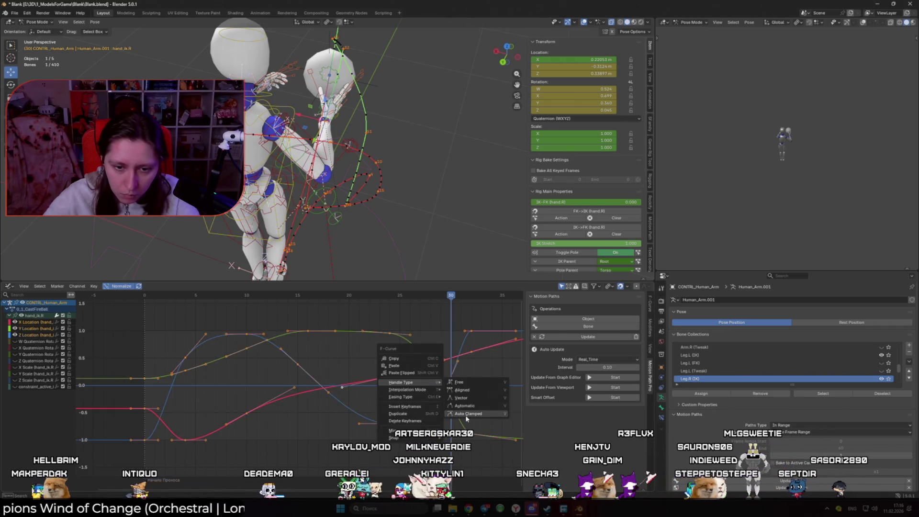
left_click(467, 413)
- Shift an X Location key two frames earlier and lower its value
left_click(435, 377)
key("a")
left_click(452, 361)
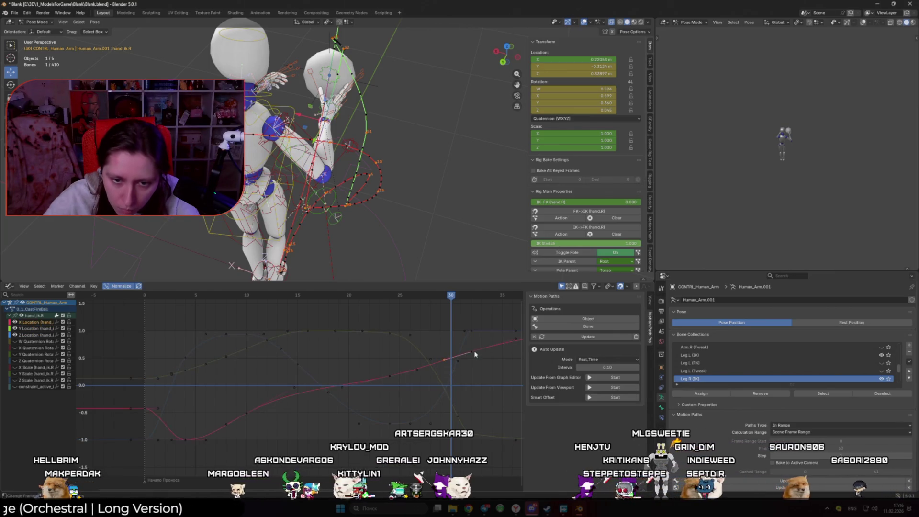
left_click(473, 361)
key("g")
key("x")
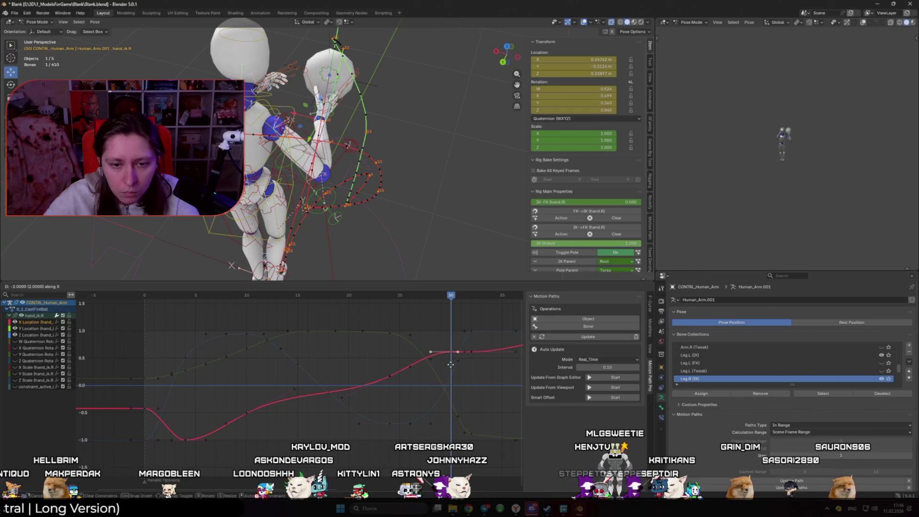
key("y")
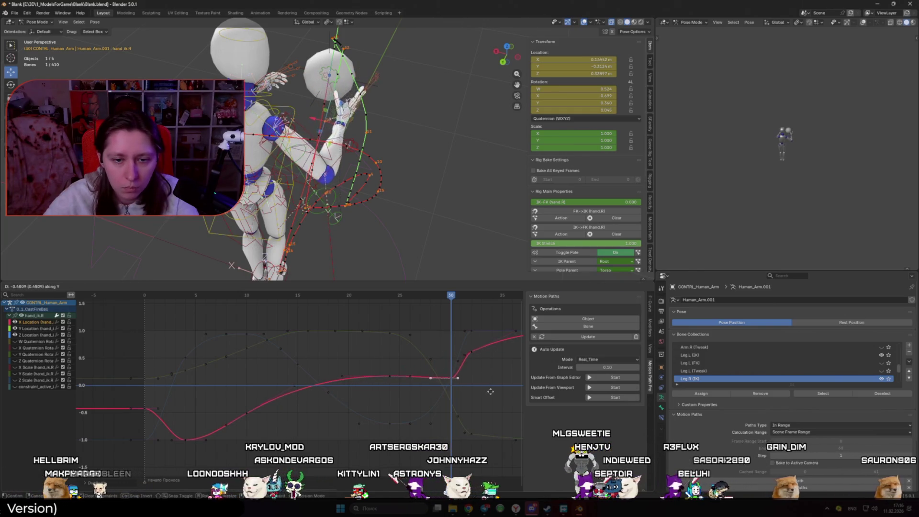
left_click(495, 406)
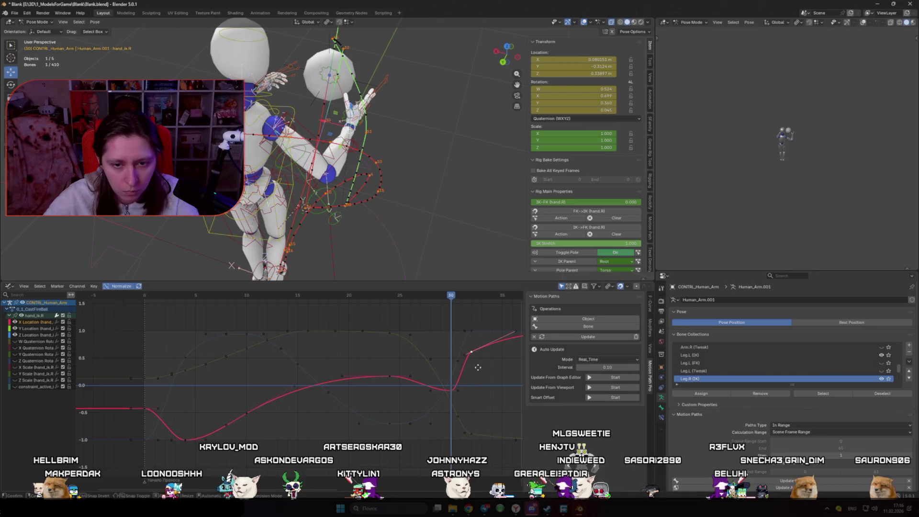
scroll(499, 371, "down", 2)
mouse_move(412, 295)
left_mouse_down()
mouse_move(365, 295)
mouse_move(439, 295)
mouse_move(390, 305)
mouse_move(441, 306)
left_mouse_up()
- Raise the X Location curve's end key and nudge the key near frame 24 down
mouse_move(384, 185)
middle_mouse_down()
mouse_move(366, 137)
mouse_move(390, 151)
middle_mouse_up()
key("g")
key("y")
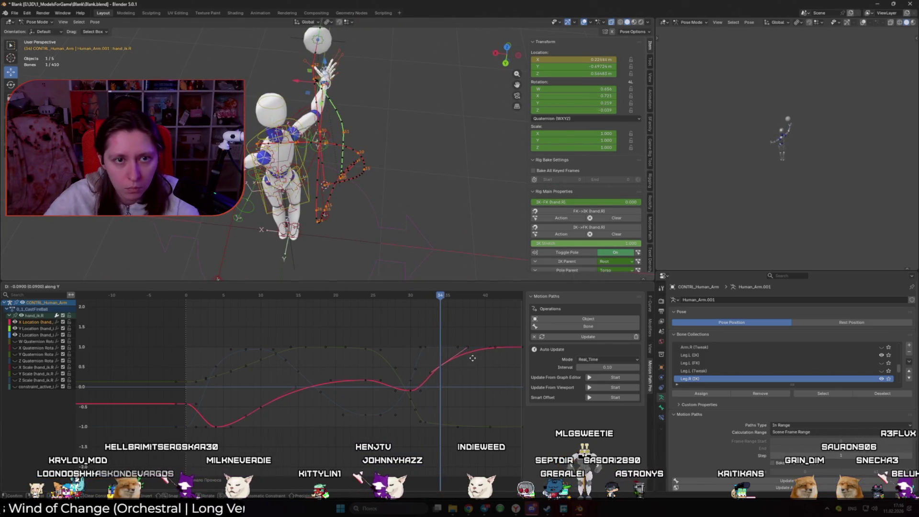
left_click(472, 352)
scroll(379, 382, "up", 1)
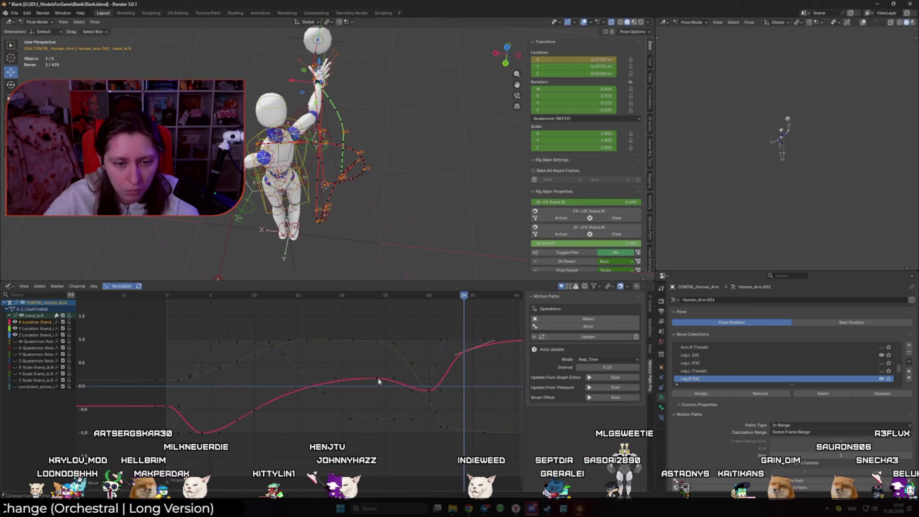
key("g")
key("y")
left_click(434, 392)
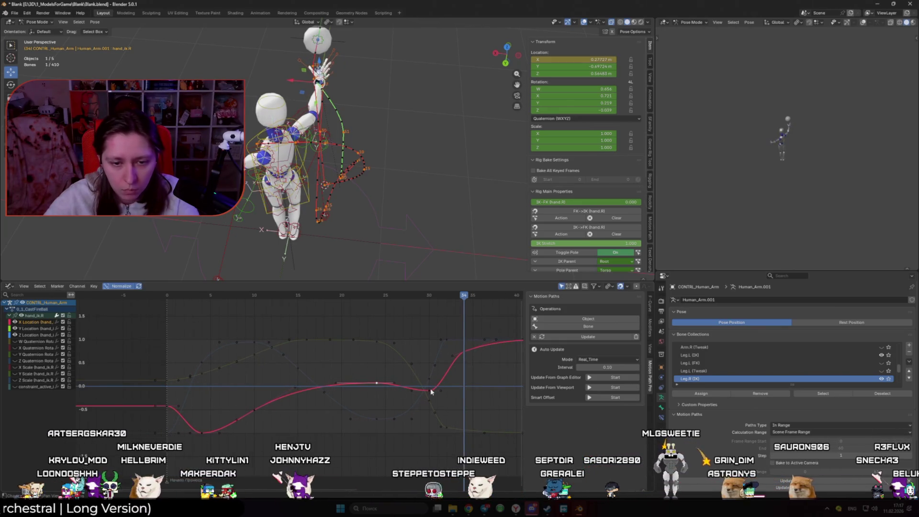
- Raise the key around frames 32–34 and play the animation to review the throw
key("g")
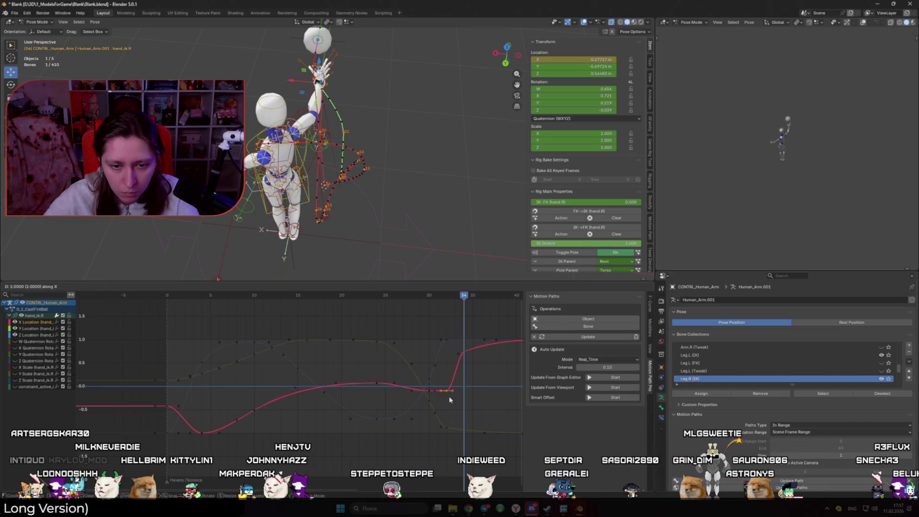
mouse_move(434, 299)
left_mouse_down()
mouse_move(263, 299)
mouse_move(446, 313)
left_mouse_up()
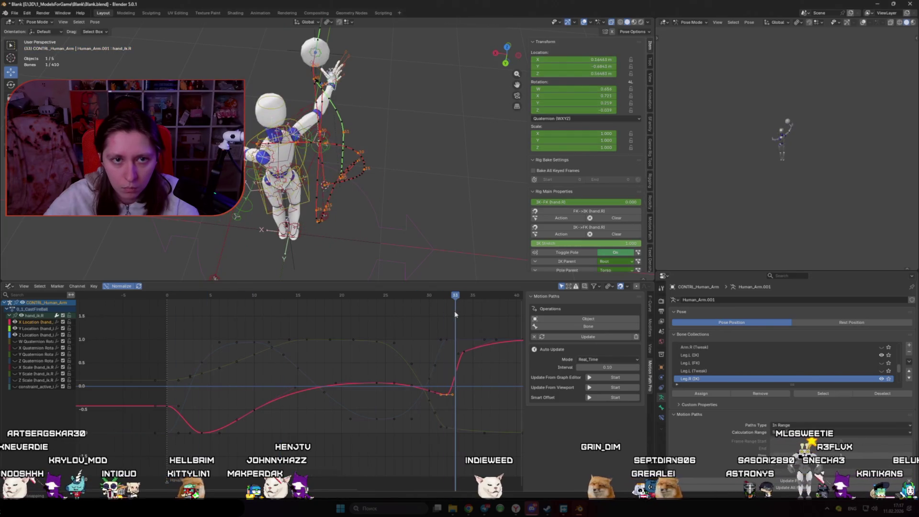
key("g")
key("y")
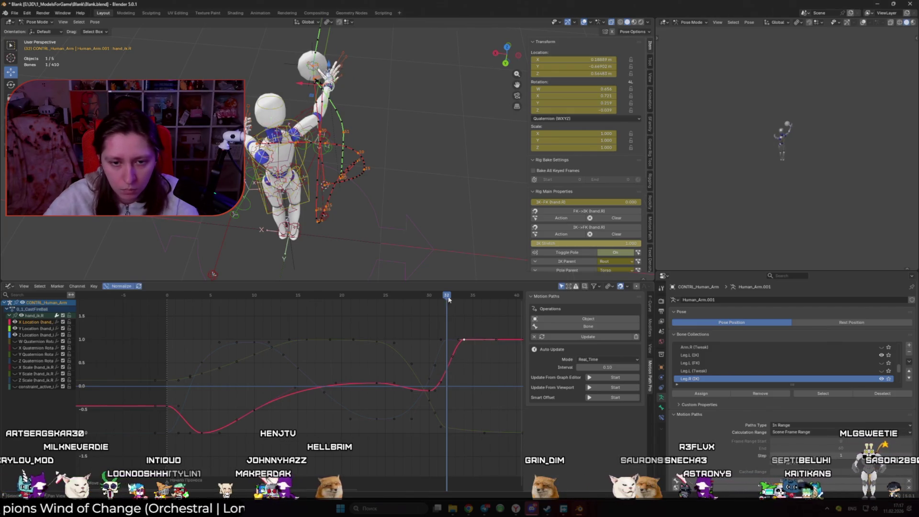
key("space")
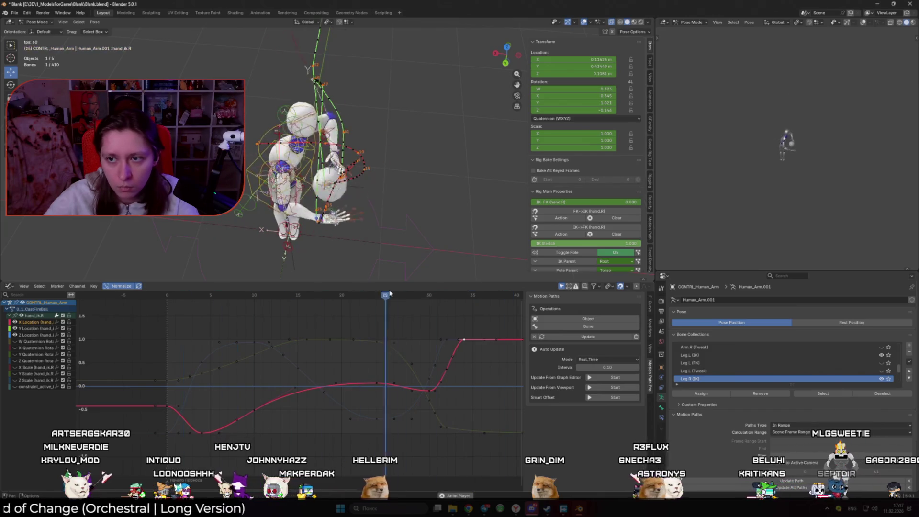
- Adjust a Y Location keyframe's value around frame 18 and play back to check it
key("shift+alt+z")
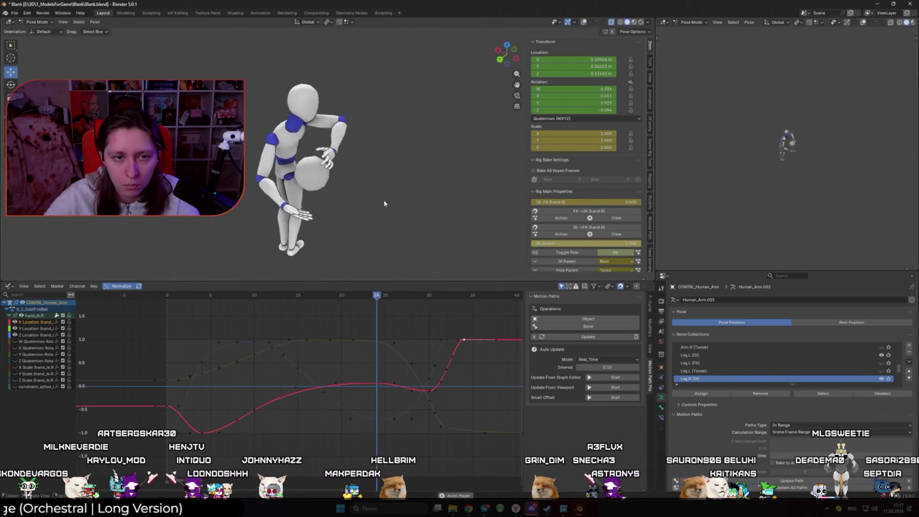
mouse_move(376, 295)
left_mouse_down()
mouse_move(326, 311)
mouse_move(411, 312)
mouse_move(290, 316)
mouse_move(447, 314)
mouse_move(174, 314)
mouse_move(394, 314)
left_mouse_up()
left_click(382, 365)
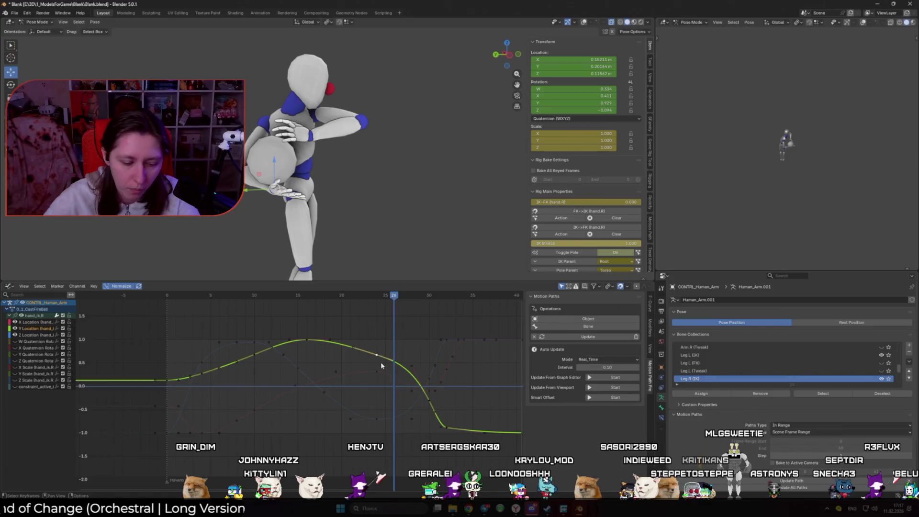
key("g")
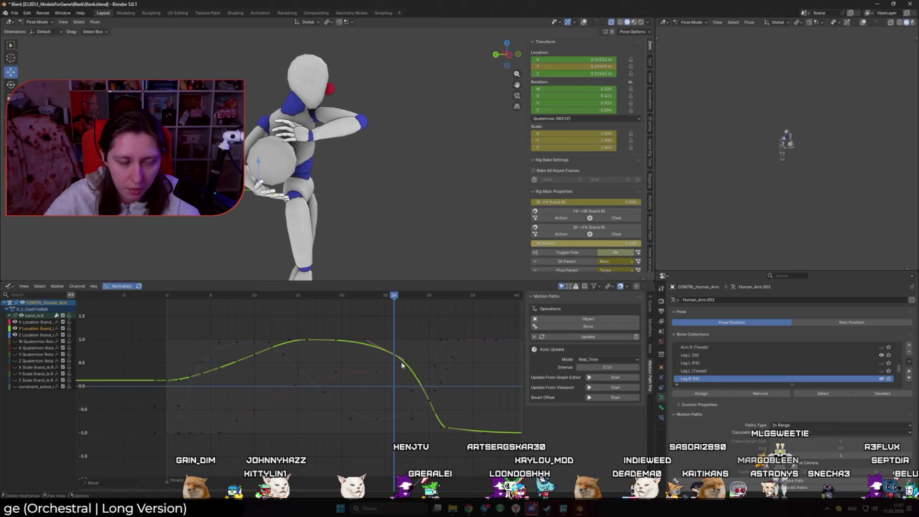
key("y")
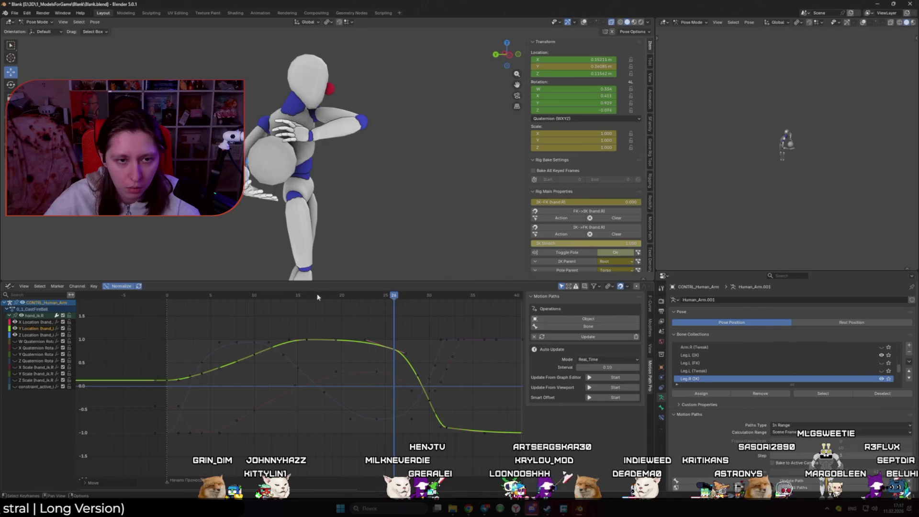
key("space")
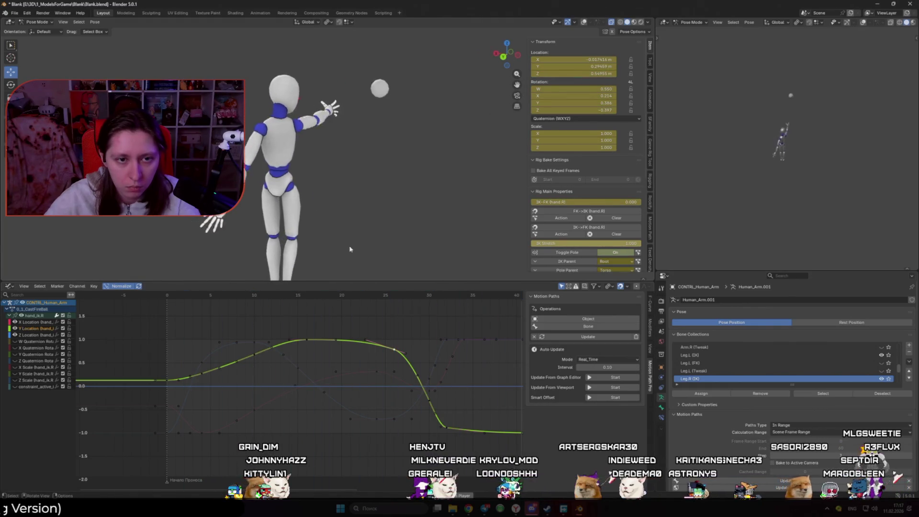
- Duplicate the X Location keyframe near frame 26 to form a sharp peak, replacing an undone raise
mouse_move(405, 312)
left_mouse_down()
mouse_move(345, 311)
mouse_move(397, 309)
left_mouse_up()
left_click(384, 376)
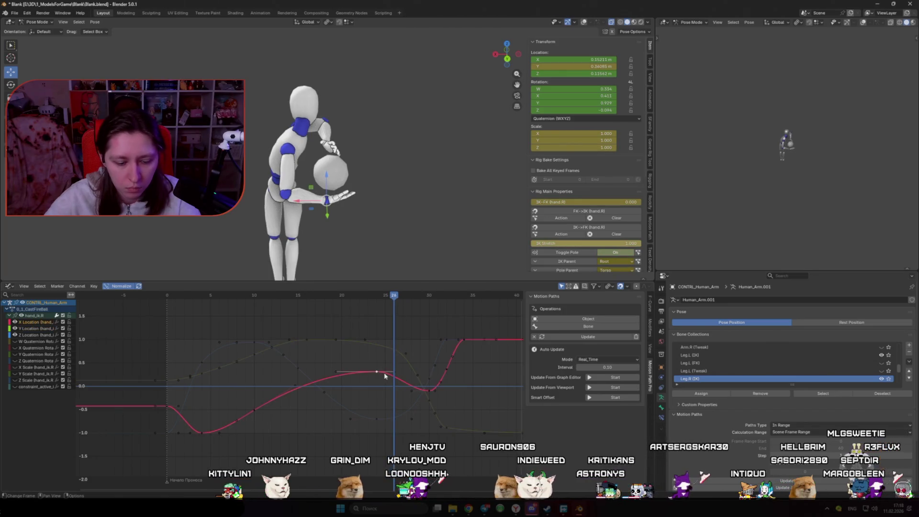
key("g")
key("y")
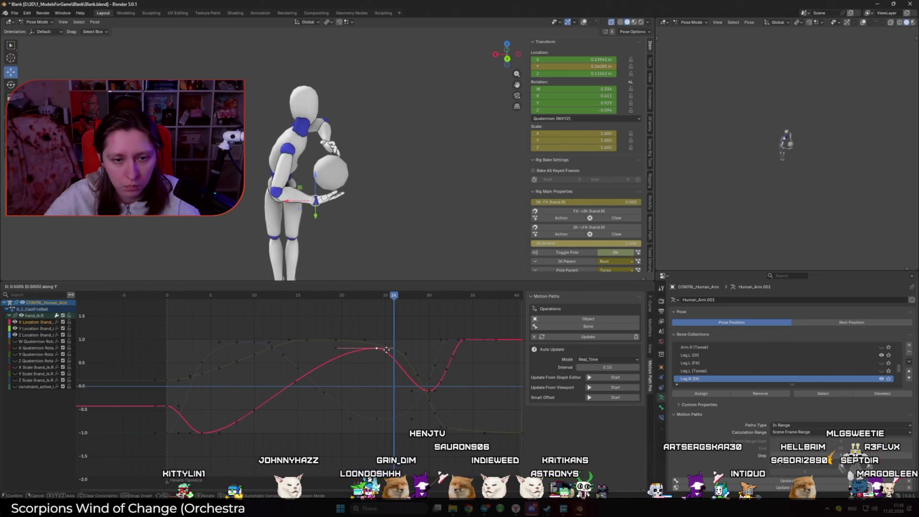
left_click(388, 350)
left_click(377, 295)
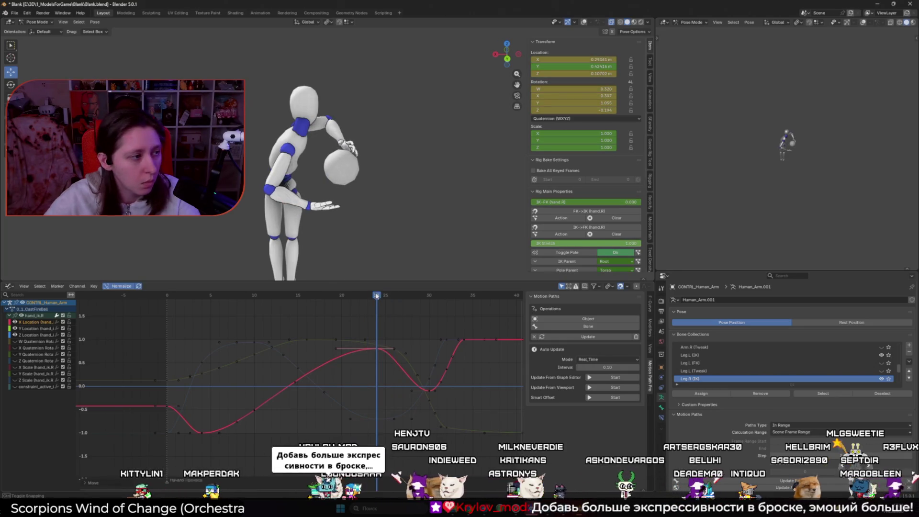
key("ctrl+z")
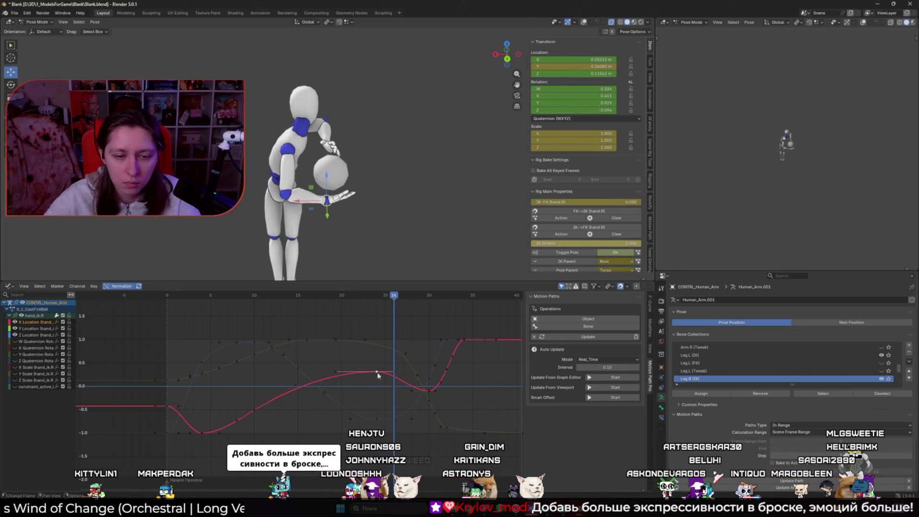
key("shift+d")
key("y")
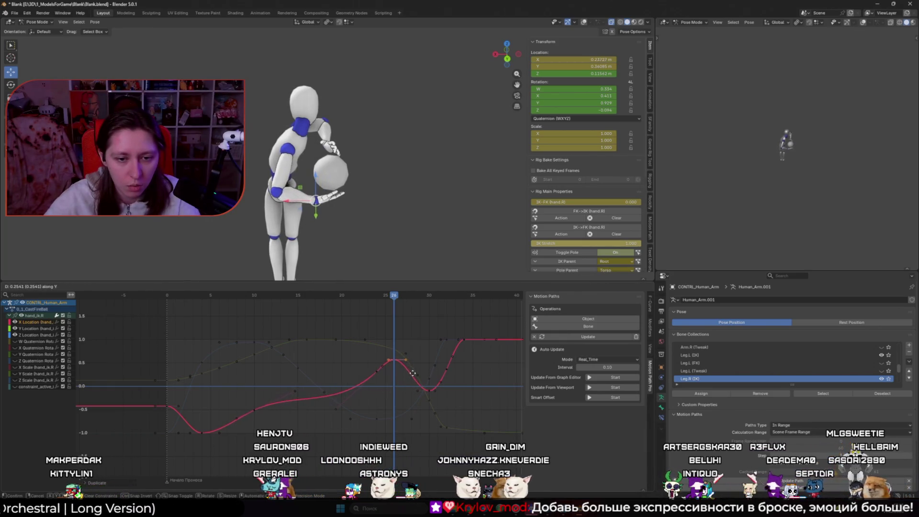
left_click(414, 369)
- Lower the frame-10 X Location keyframe to about -1.0 for a deep early dip
left_click(254, 411)
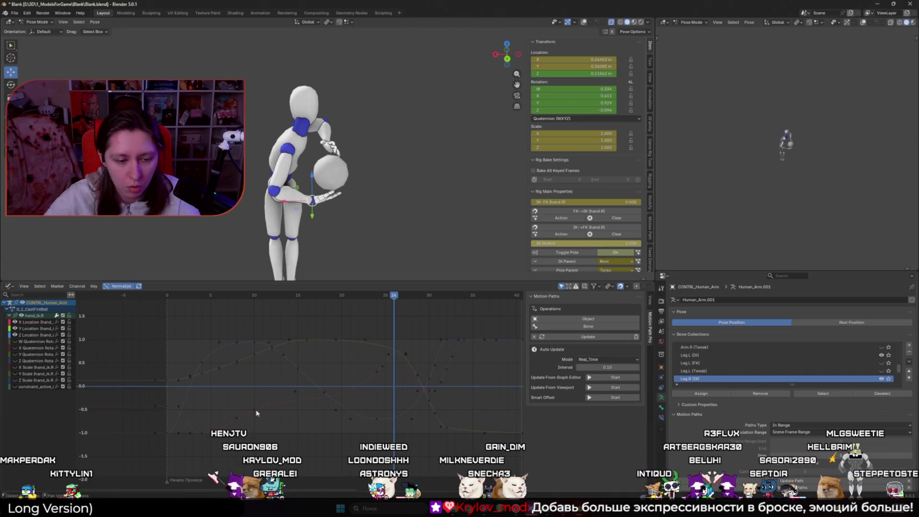
left_click(257, 305)
key("g")
key("y")
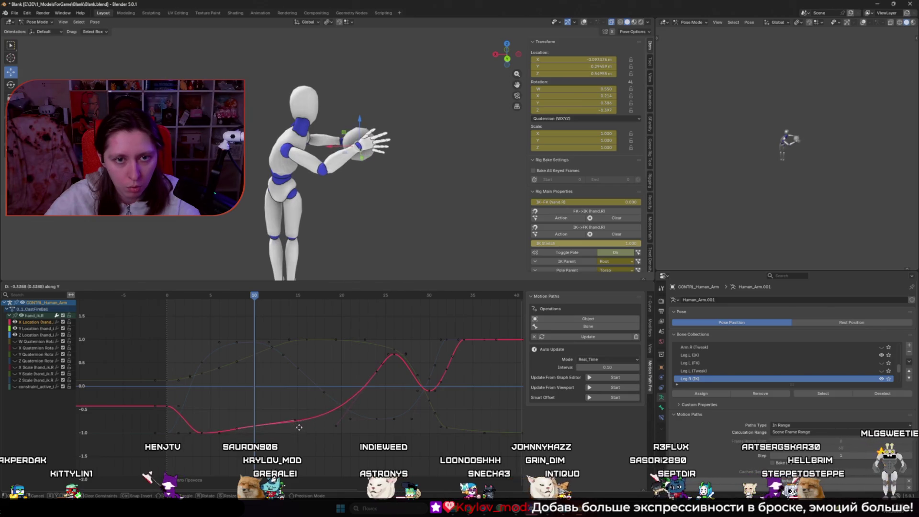
key("g")
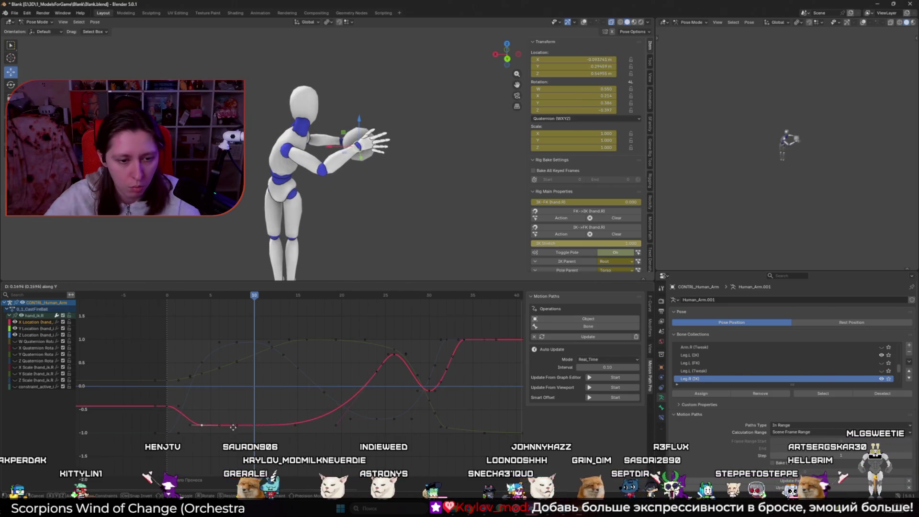
left_click(233, 424)
- Play back from frame 2 and orbit around the mannequin to review the new hand motion
mouse_move(230, 295)
left_mouse_down()
mouse_move(175, 296)
mouse_move(219, 289)
mouse_move(403, 347)
mouse_move(246, 337)
left_mouse_up()
key("space")
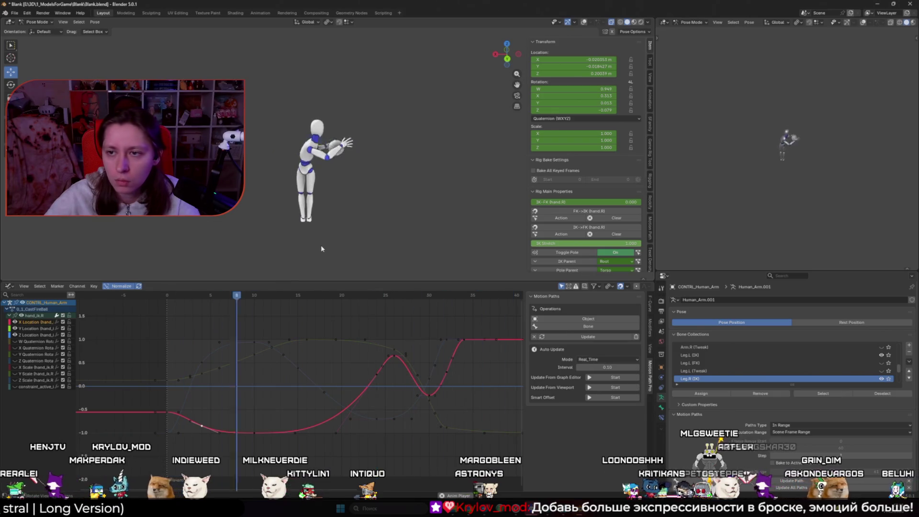
mouse_move(325, 251)
middle_mouse_down()
mouse_move(245, 231)
mouse_move(258, 268)
middle_mouse_up()
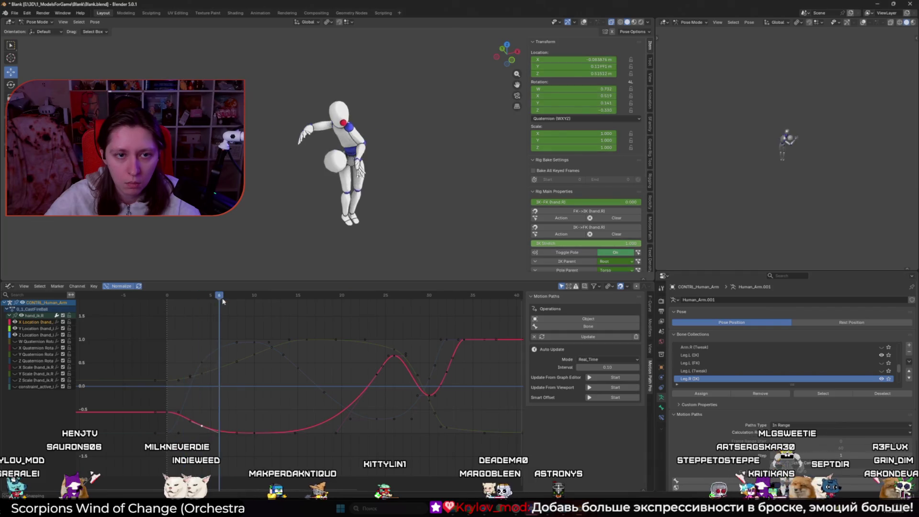
middle_click_drag(336, 144, 364, 144)
scroll(345, 148, "up", 5)
- Switch the bottom area to the Action Editor with the right index finger control selected
key("shift+alt+z")
left_click(357, 146)
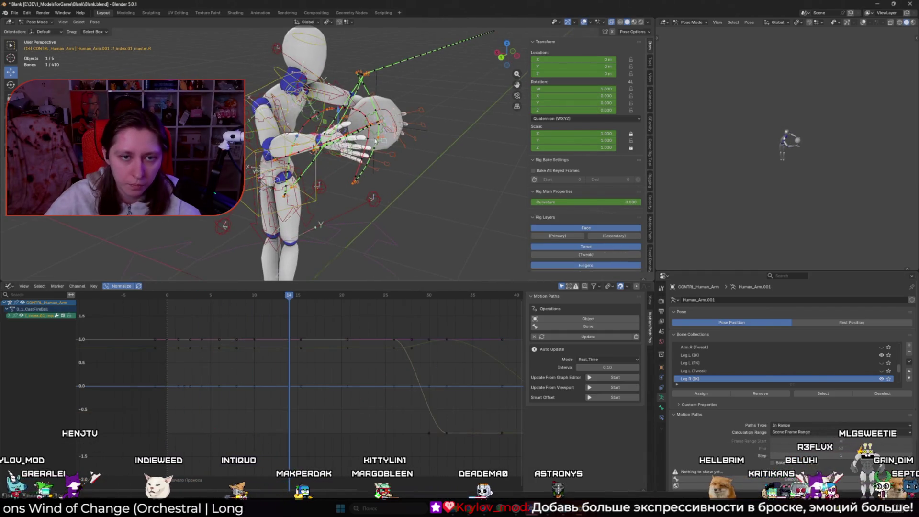
left_click(8, 286)
left_click(102, 309)
left_click(262, 297)
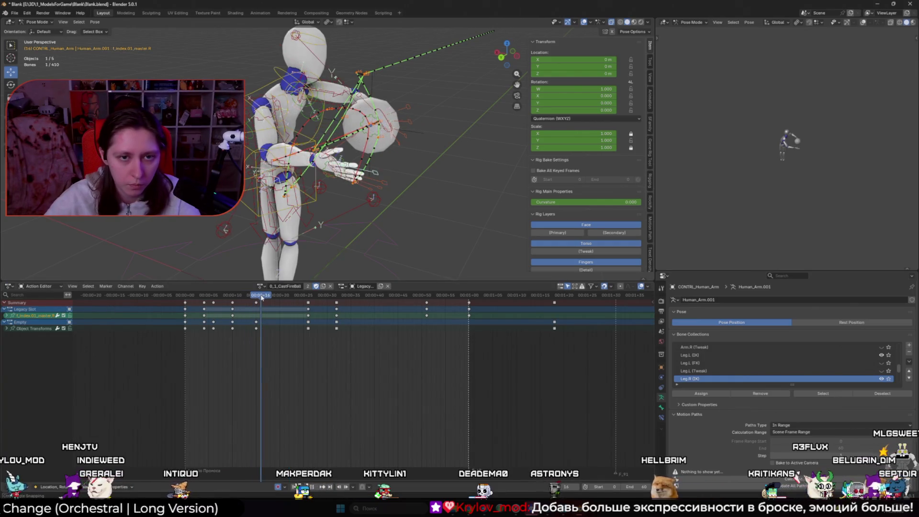
mouse_move(262, 298)
left_mouse_down()
mouse_move(307, 299)
mouse_move(257, 314)
mouse_move(310, 318)
left_mouse_up()
scroll(326, 231, "up", 3)
middle_click_drag(326, 231, 345, 182)
left_click_drag(307, 297, 319, 300)
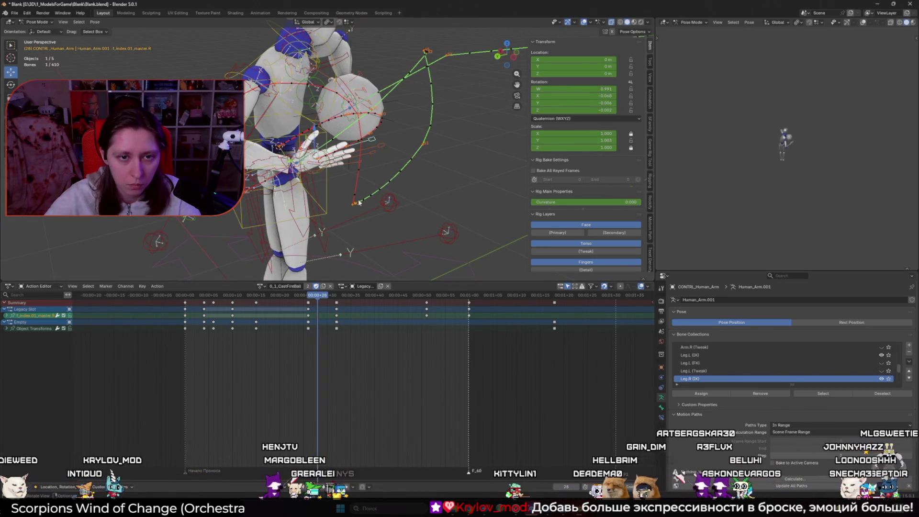
- Scale the index, middle, ring and pinky finger controls together to 1.085
left_click(375, 151, "shift")
left_click(377, 153, "shift")
left_click(378, 156, "shift")
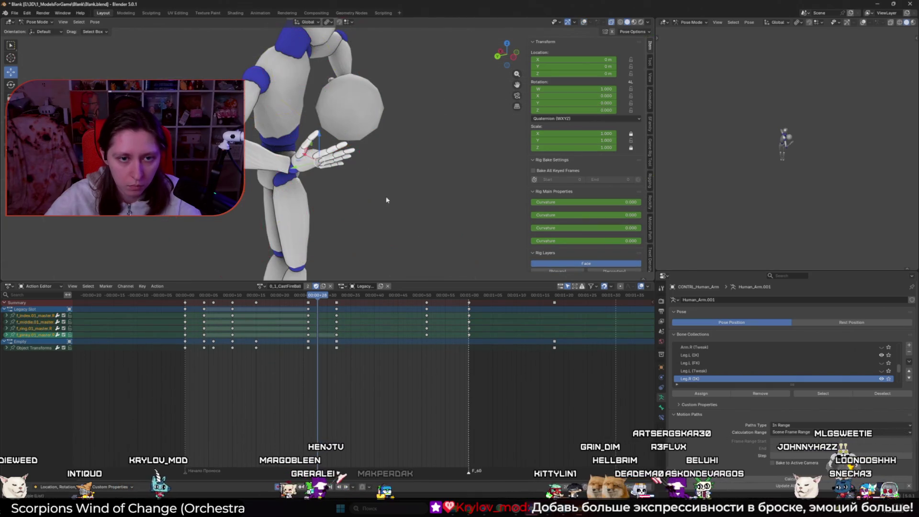
key("s")
left_click(390, 202)
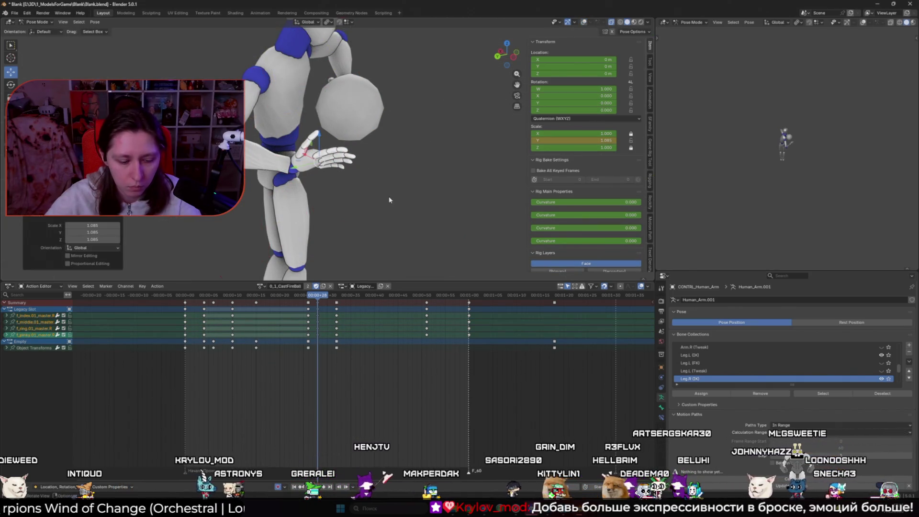
- Rotate the right palm bone around the global Z and X axes
left_click(307, 160)
key("r")
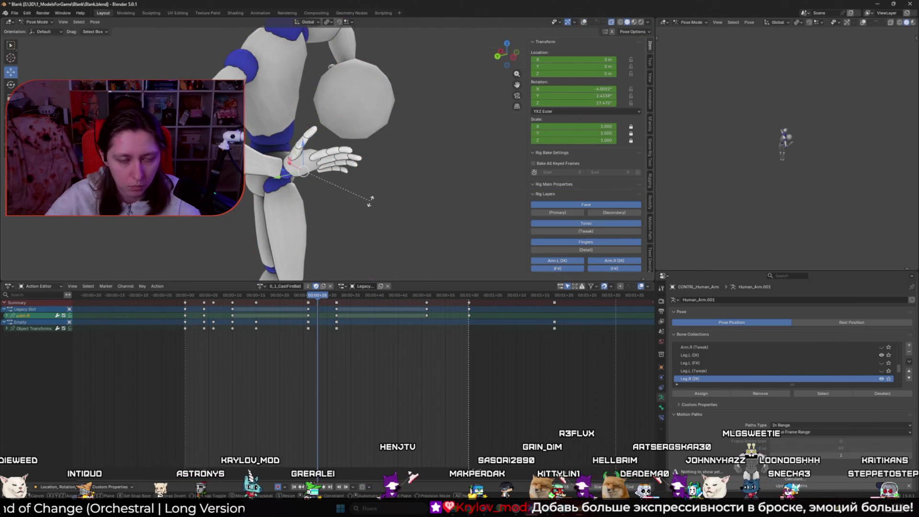
key("z")
key("x")
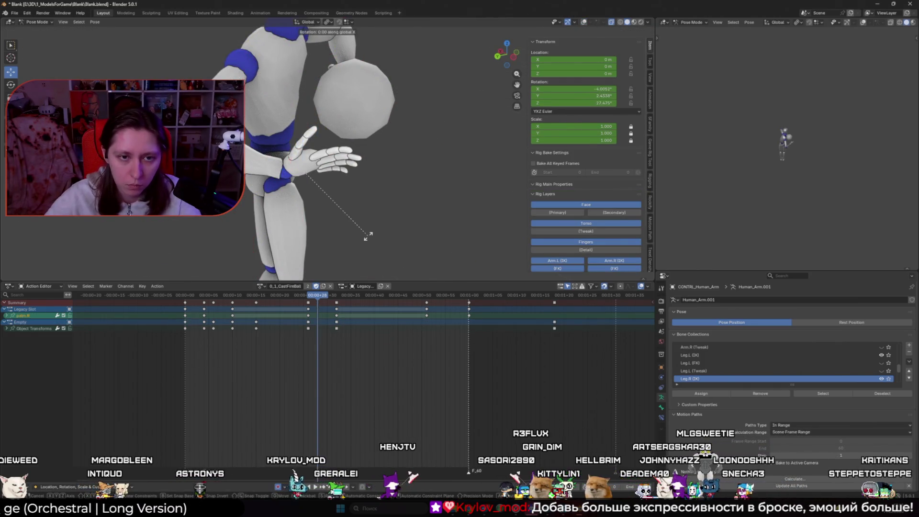
left_click(374, 222)
mouse_move(373, 222)
middle_mouse_down()
mouse_move(344, 183)
mouse_move(367, 218)
middle_mouse_up()
key("r")
key("z")
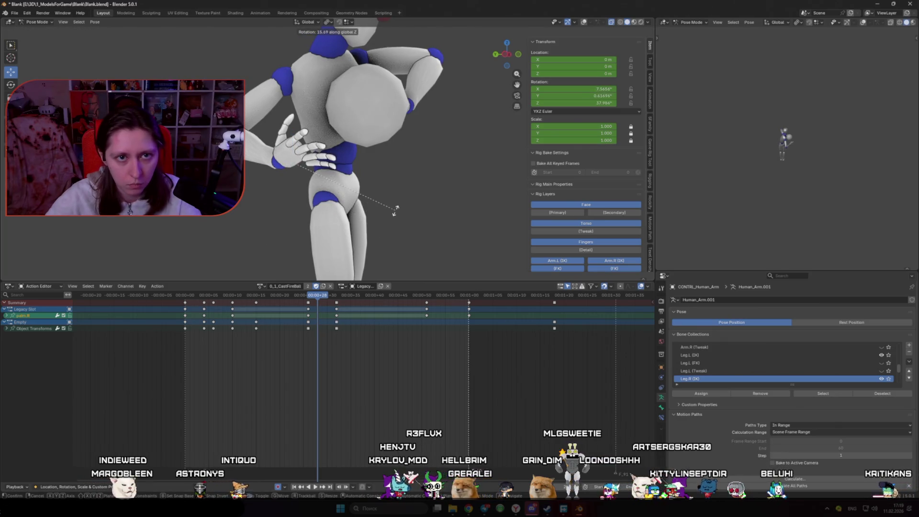
left_click(406, 192)
- Select all four finger controls and try a local-axis rotation, then cancel it
key("bracketright")
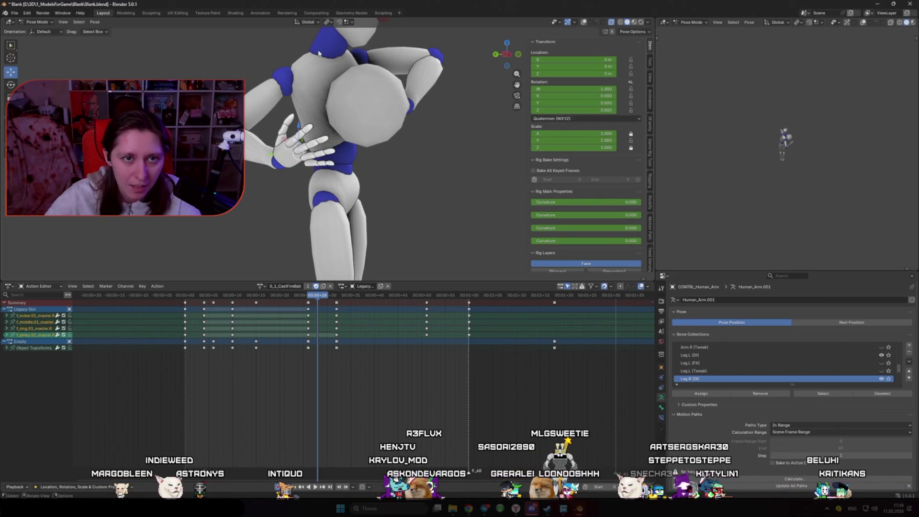
left_click(307, 22)
scroll(421, 201, "up", 2)
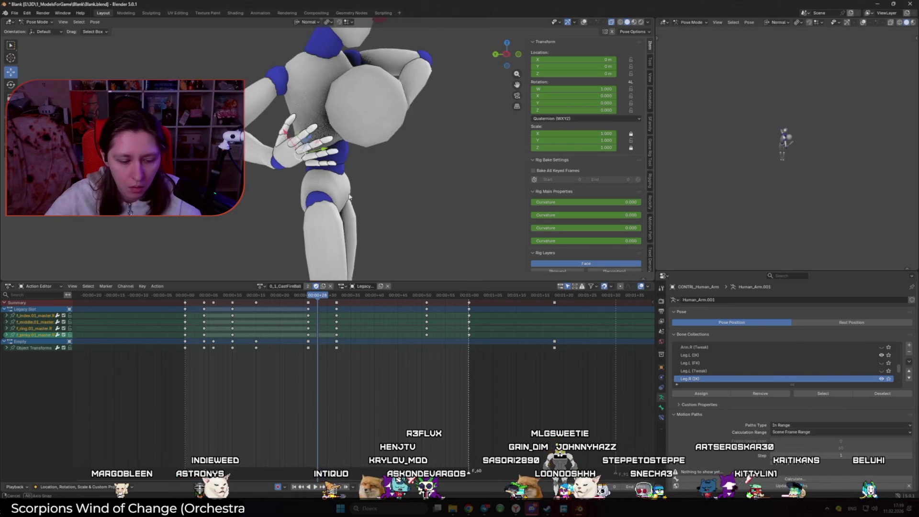
key("r")
key("z")
key("Escape")
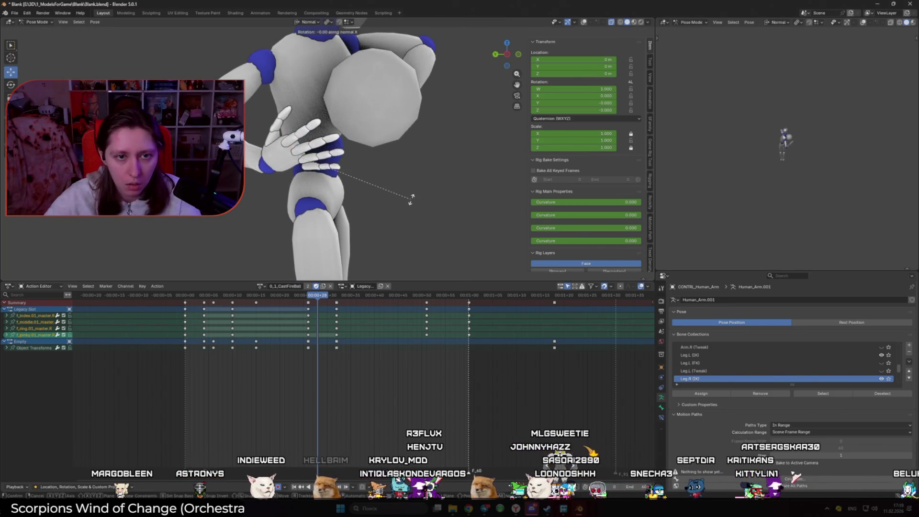
key("Escape")
middle_click_drag(411, 200, 402, 215)
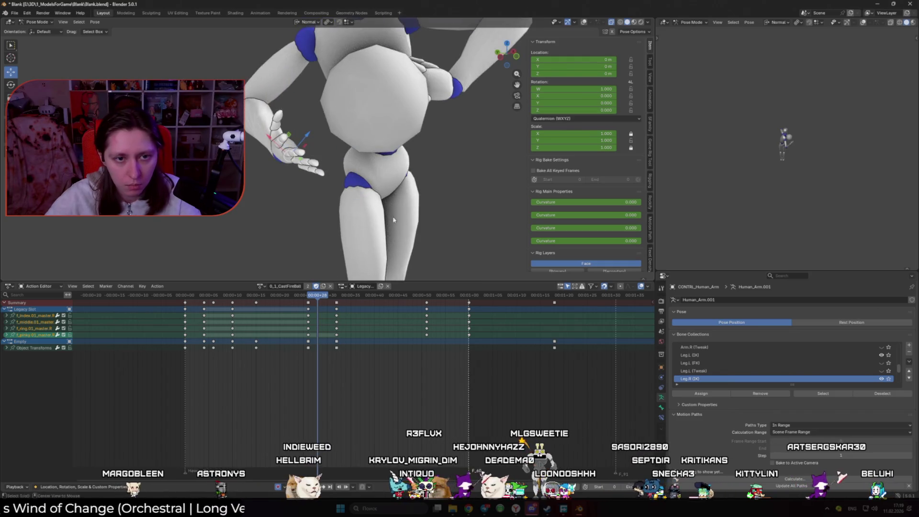
- Tilt the right palm bone about 18 degrees on its own X axis
key("shift+alt+z")
left_click(294, 173)
left_click(295, 174)
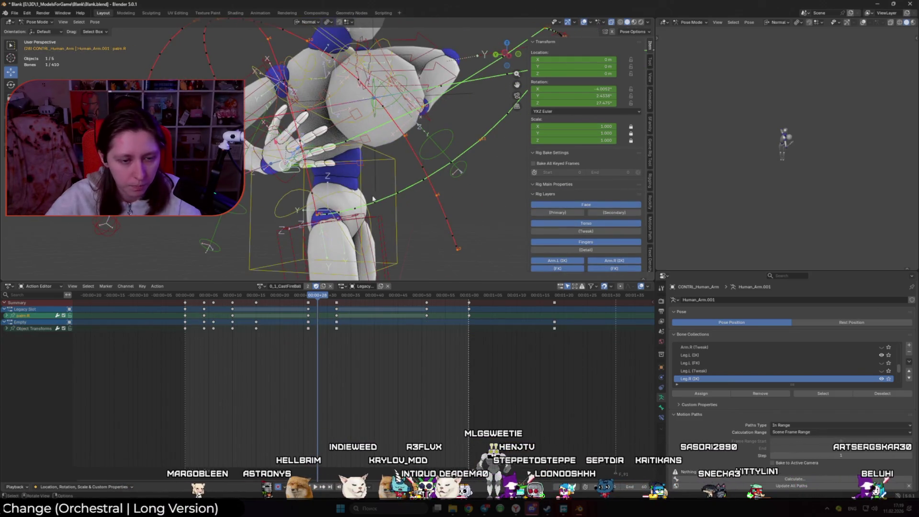
key("shift+alt+z")
key("r")
key("x")
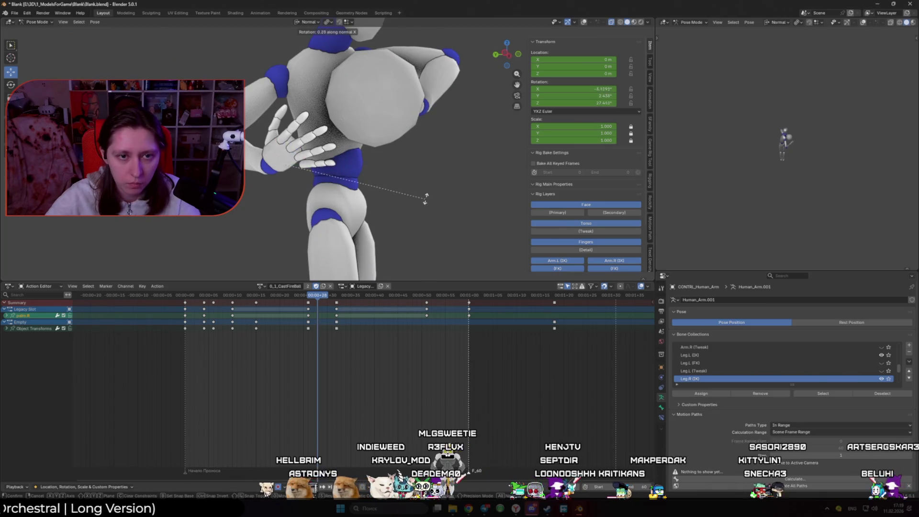
left_click(446, 163)
mouse_move(446, 163)
middle_mouse_down()
mouse_move(326, 177)
mouse_move(460, 176)
mouse_move(355, 187)
middle_mouse_up()
- Key the hand_ik.R rotation at frame 26 and play back the toss
key("shift+alt+z")
left_click(293, 190)
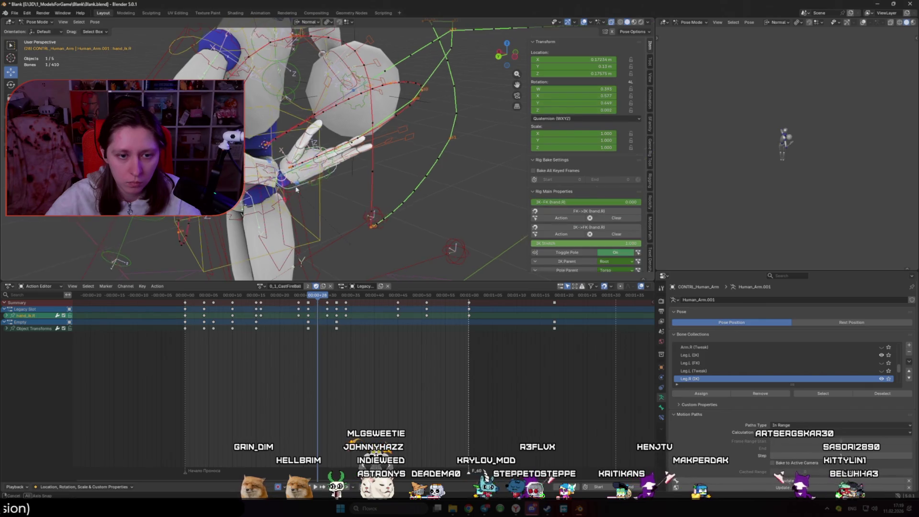
left_click(311, 296)
key("shift+alt+z")
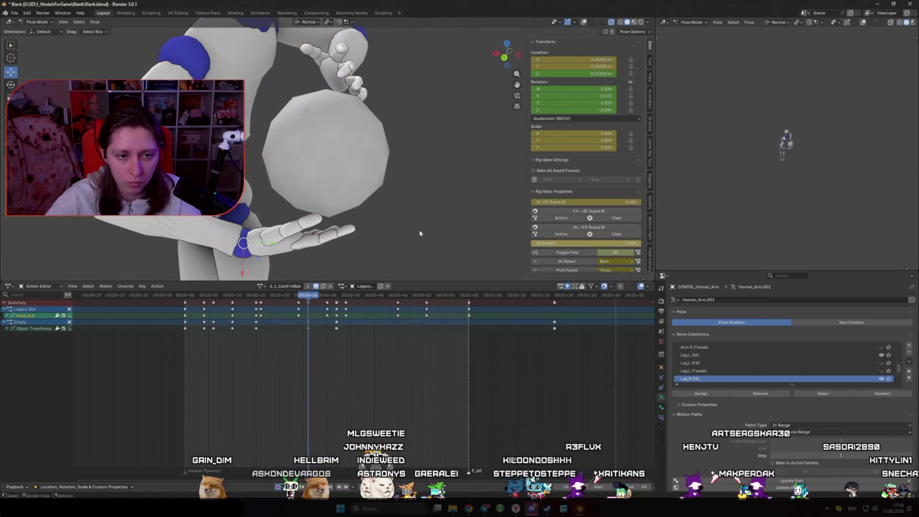
left_click(372, 25)
key("Right")
key("Right")
key("Right")
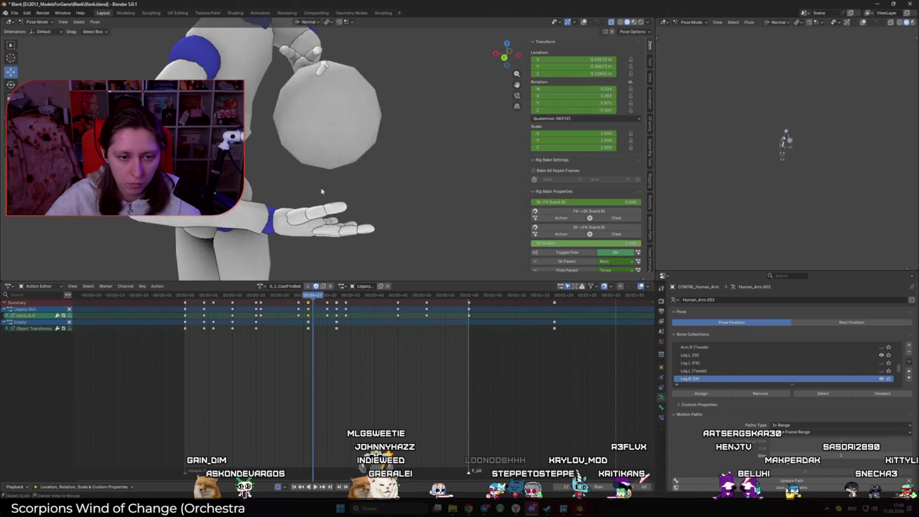
key("space")
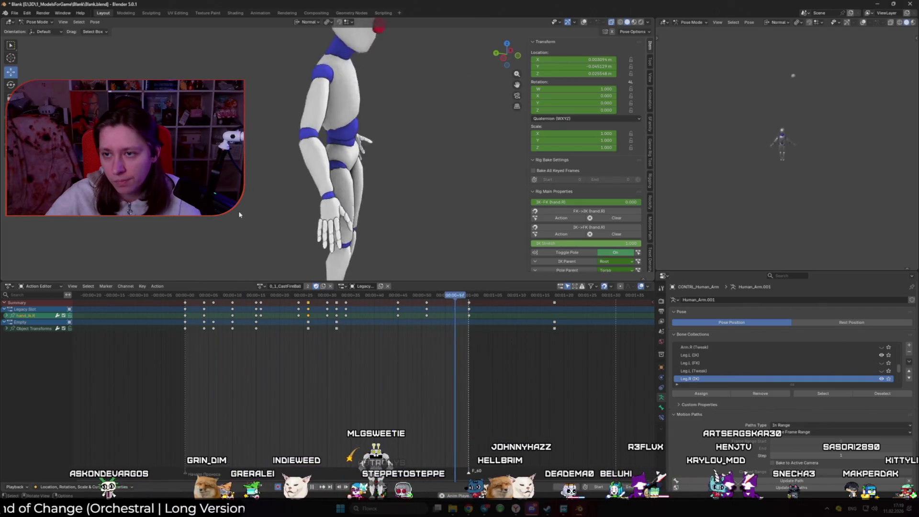
key("space")
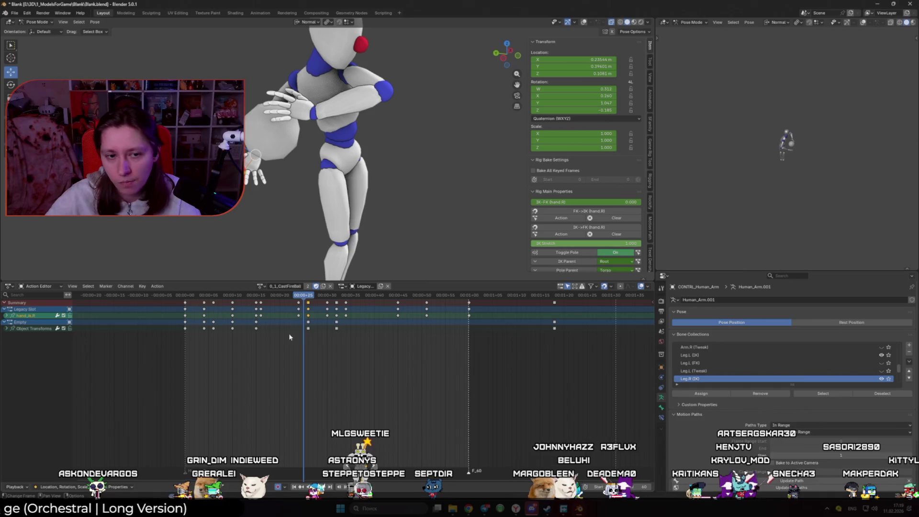
- At frame 26, scale the index finger control to 0.917 and bend it 11.59°
left_click_drag(274, 298, 308, 301)
mouse_move(335, 226)
middle_mouse_down()
mouse_move(376, 211)
mouse_move(384, 185)
mouse_move(344, 183)
mouse_move(421, 139)
middle_mouse_up()
left_click(292, 86)
key("shift+alt+z")
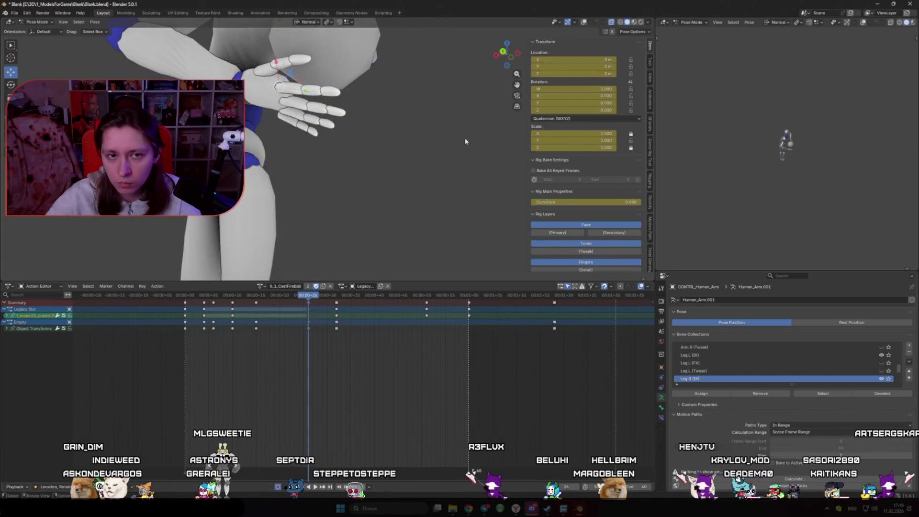
left_click(446, 159)
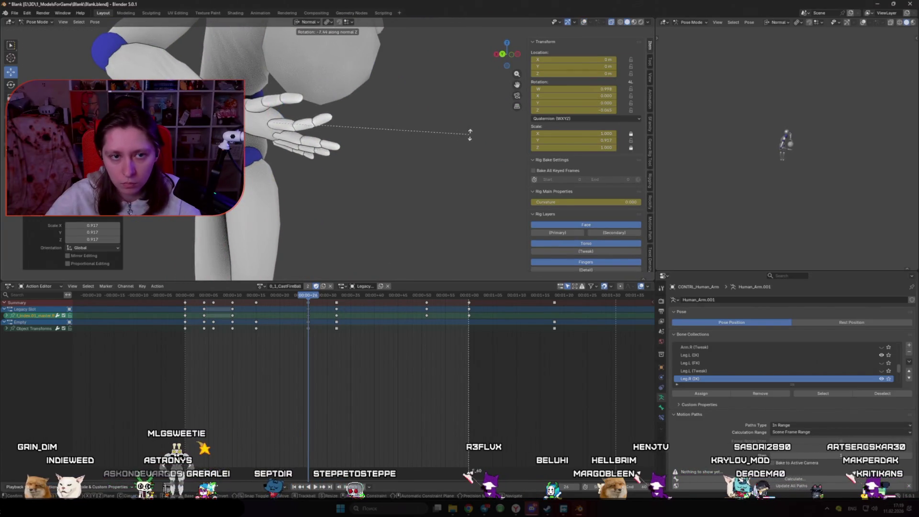
left_click(496, 91)
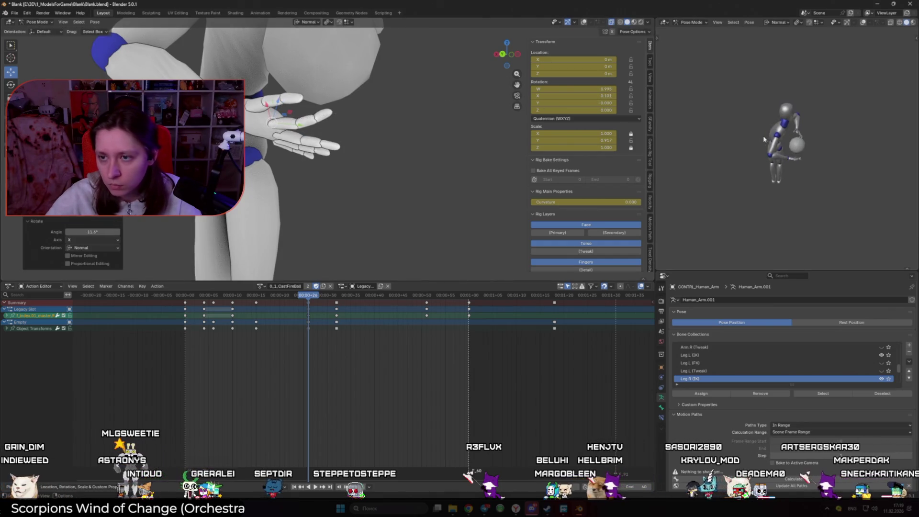
scroll(302, 164, "down", 4)
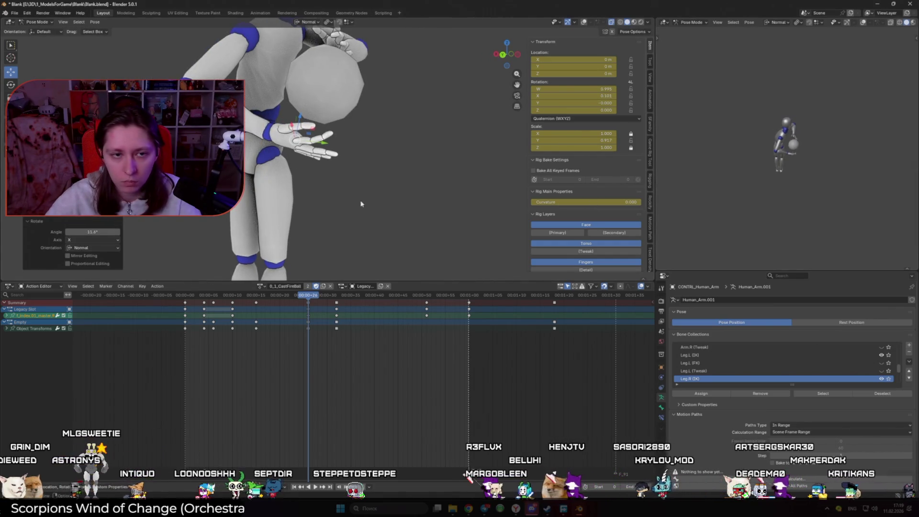
- Turn hand_ik.R toward the ball using Z-axis and trackball rotations
key("shift+alt+z")
left_click(368, 171)
key("shift+alt+z")
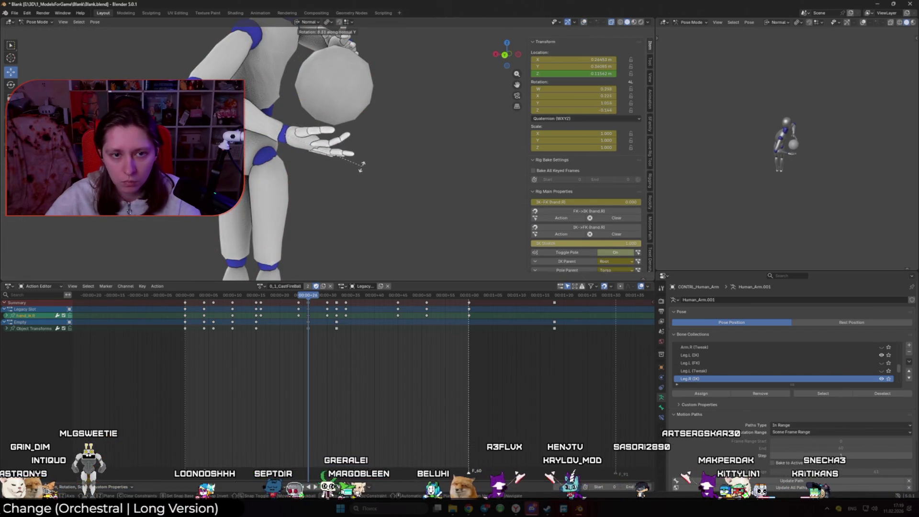
left_click(312, 207)
middle_click_drag(312, 207, 471, 228)
key("r")
key("z")
key("r")
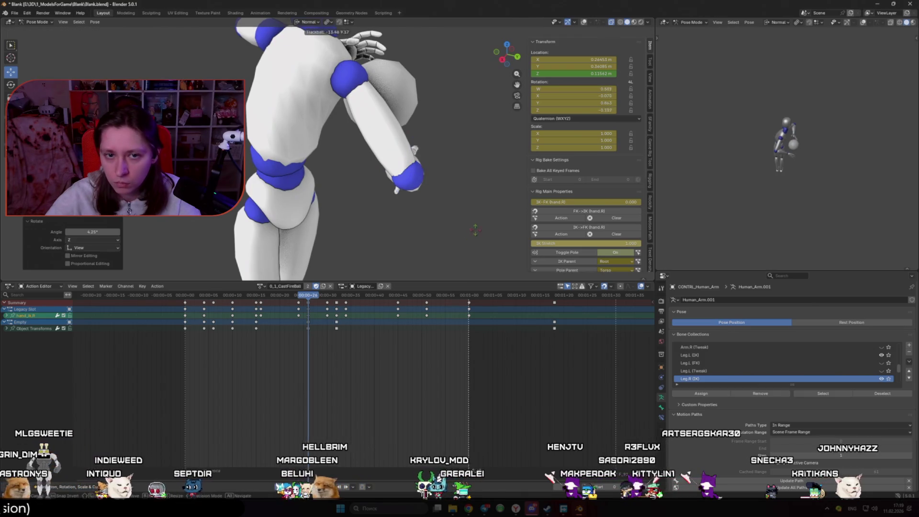
left_click(463, 247)
mouse_move(463, 247)
middle_mouse_down()
mouse_move(421, 211)
mouse_move(456, 214)
mouse_move(382, 208)
middle_mouse_up()
left_click(431, 181)
middle_click_drag(431, 181, 297, 163)
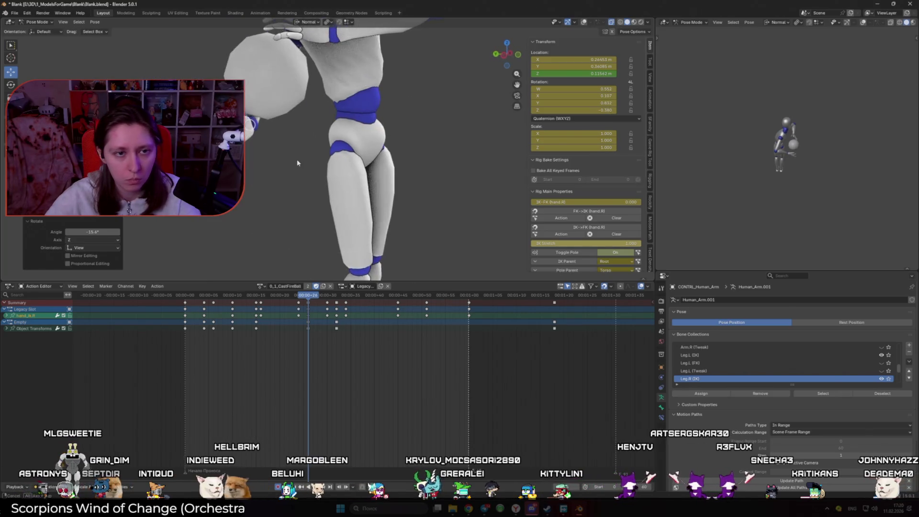
left_click(326, 122)
mouse_move(325, 122)
middle_mouse_down()
mouse_move(424, 133)
mouse_move(363, 140)
mouse_move(393, 164)
mouse_move(322, 189)
middle_mouse_up()
- Scale the index and ring finger controls down to 0.921
key("shift+alt+z")
left_click(365, 103)
key("s")
key("Escape")
left_click(370, 134)
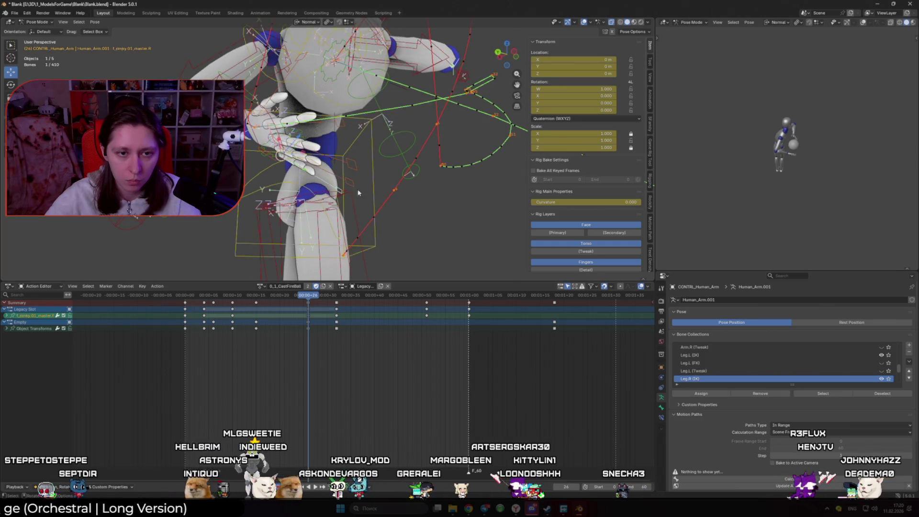
left_click(263, 181)
left_click(329, 177)
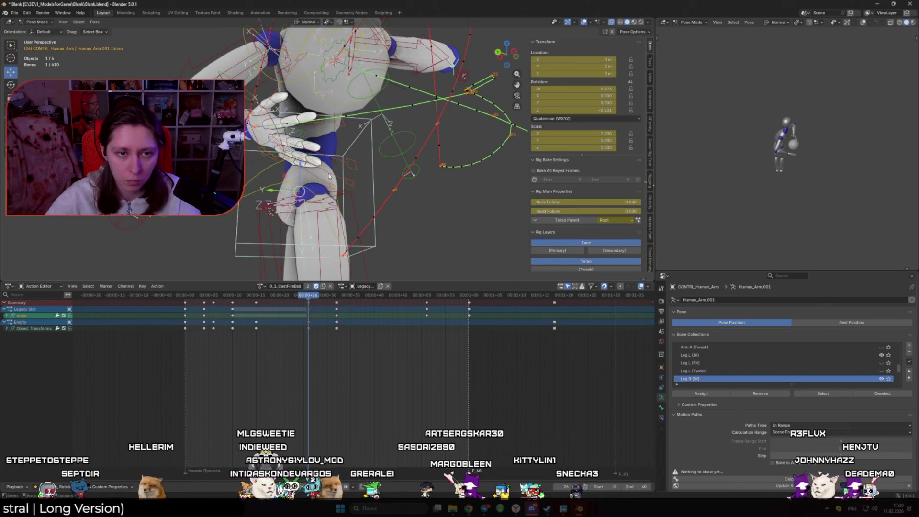
left_click(330, 177, "shift")
key("s")
left_click(395, 183)
middle_click_drag(395, 184, 431, 193)
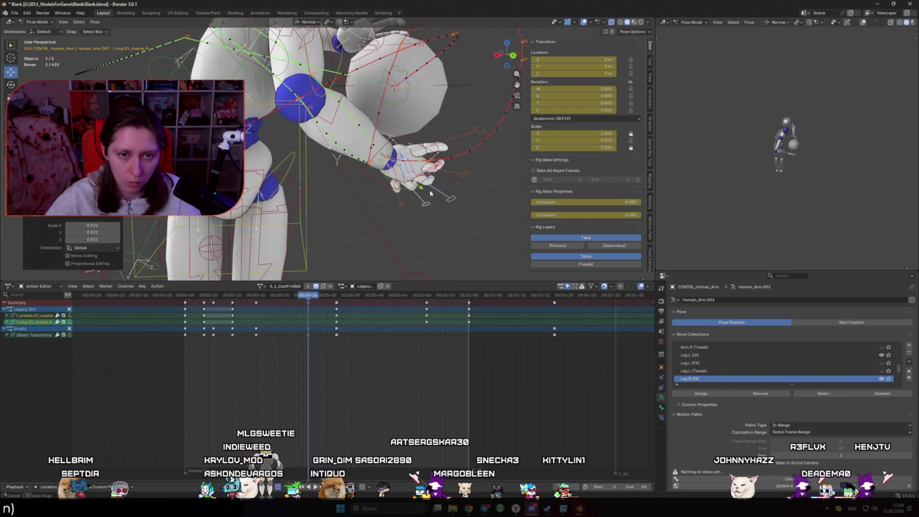
- Bend the middle finger control by -4.28° and play back to check the fingers
left_click(456, 173)
key("Escape")
left_click(453, 200)
key("r")
left_click(459, 212)
mouse_move(458, 212)
middle_mouse_down()
mouse_move(379, 195)
mouse_move(278, 215)
mouse_move(337, 211)
mouse_move(358, 189)
middle_mouse_up()
key("space")
key("space")
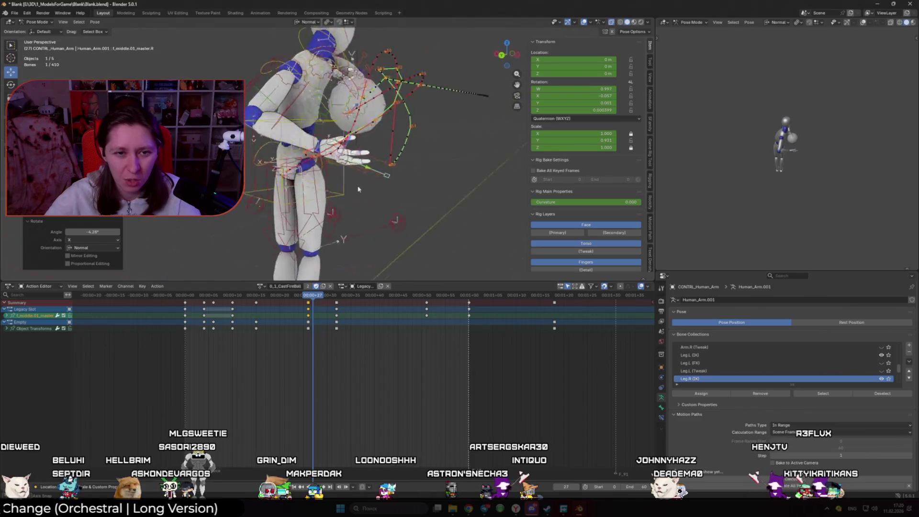
- Transform the remaining finger controls together so they curl around the ball
scroll(368, 159, "up", 3)
left_click(383, 108, "shift")
left_click(404, 144, "shift")
left_click(403, 153, "shift")
key("shift+alt+z")
key("s")
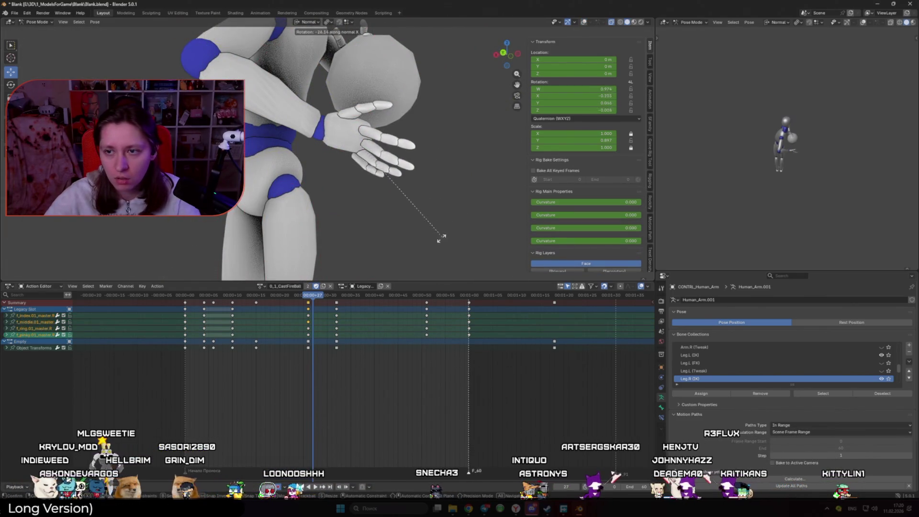
left_click(436, 243)
- Turn the thumb control -27.2° and then 17.5° to close the grip
key("shift+alt+z")
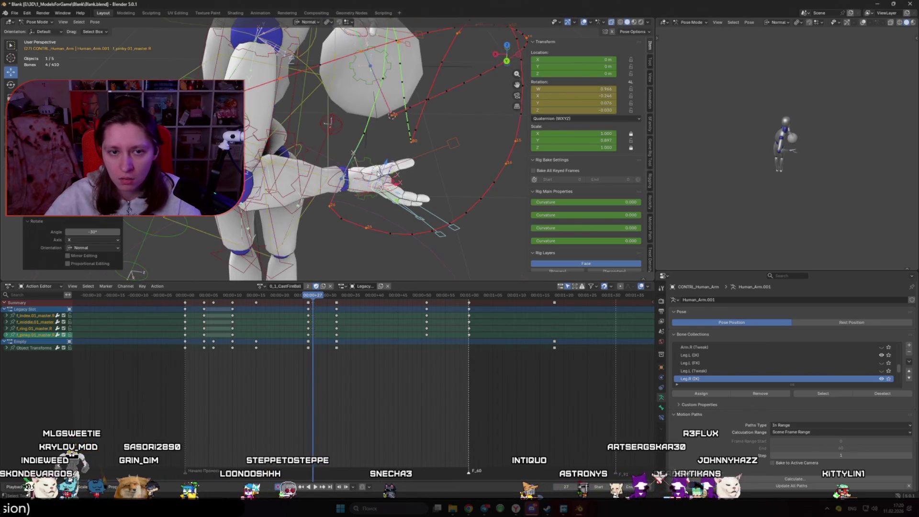
left_click(388, 165)
key("shift+alt+z")
key("s")
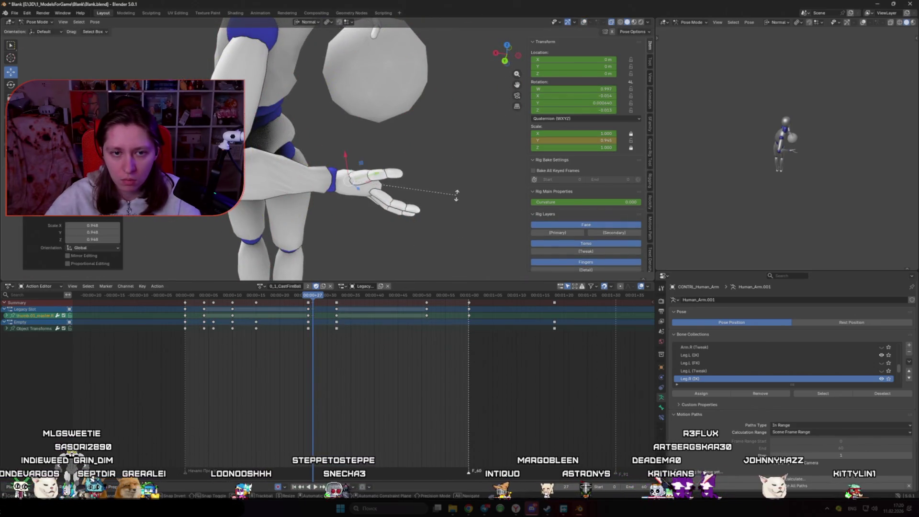
left_click(454, 144)
middle_click_drag(454, 144, 404, 135)
key("r")
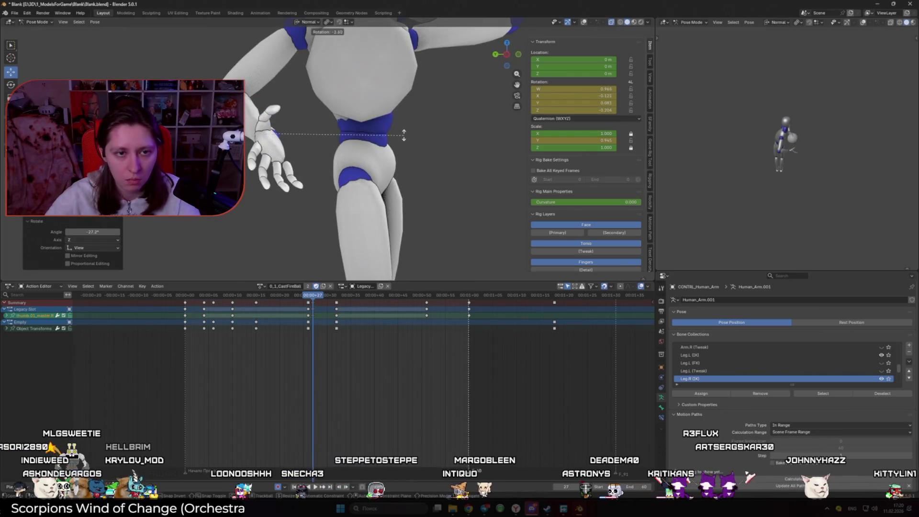
left_click(367, 95)
mouse_move(367, 95)
middle_mouse_down()
mouse_move(467, 173)
mouse_move(311, 188)
mouse_move(407, 182)
mouse_move(436, 194)
mouse_move(387, 176)
mouse_move(355, 250)
middle_mouse_up()
- Deselect all, then select the ring, middle and pinky finger control bones
key("a")
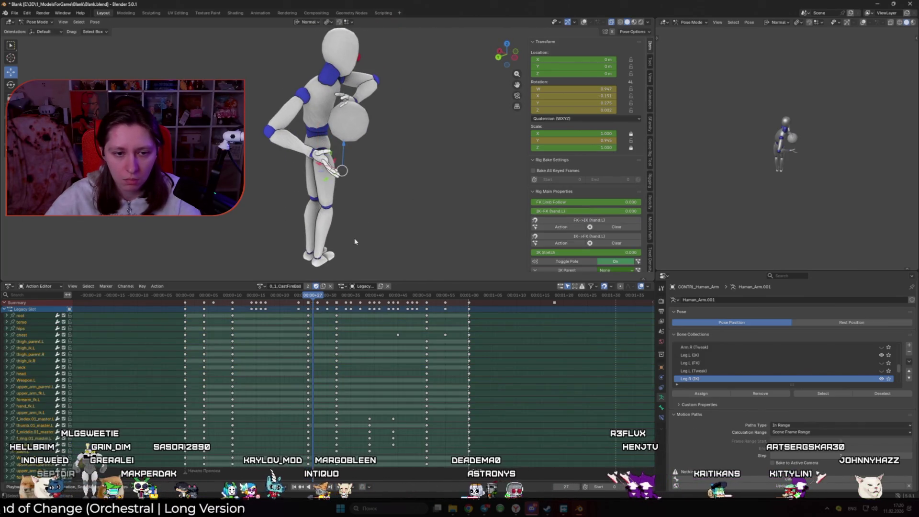
scroll(343, 222, "up", 5)
key("alt+a")
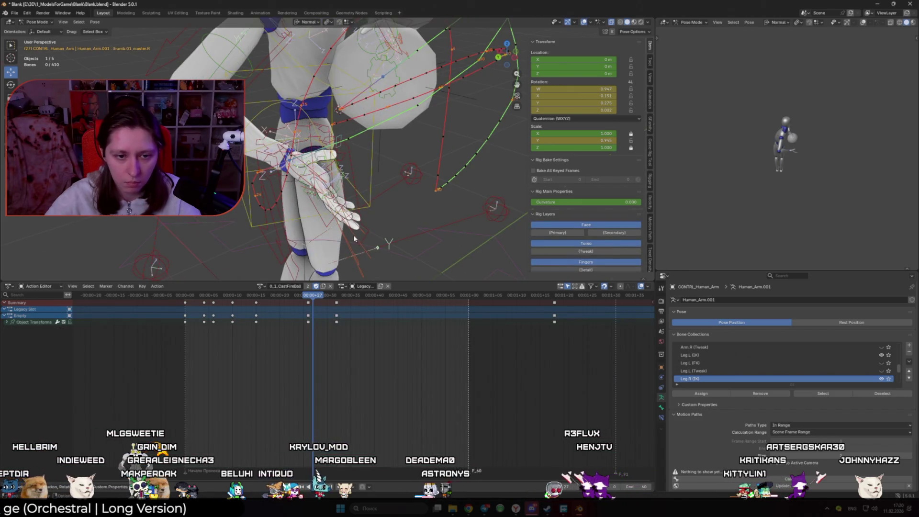
left_click(355, 238)
middle_click_drag(335, 153, 287, 146)
left_click(458, 205, "shift")
left_click(403, 202, "shift")
- Play and scrub the toss past the catch, stopping near frame 39 with rig overlays shown
key("space")
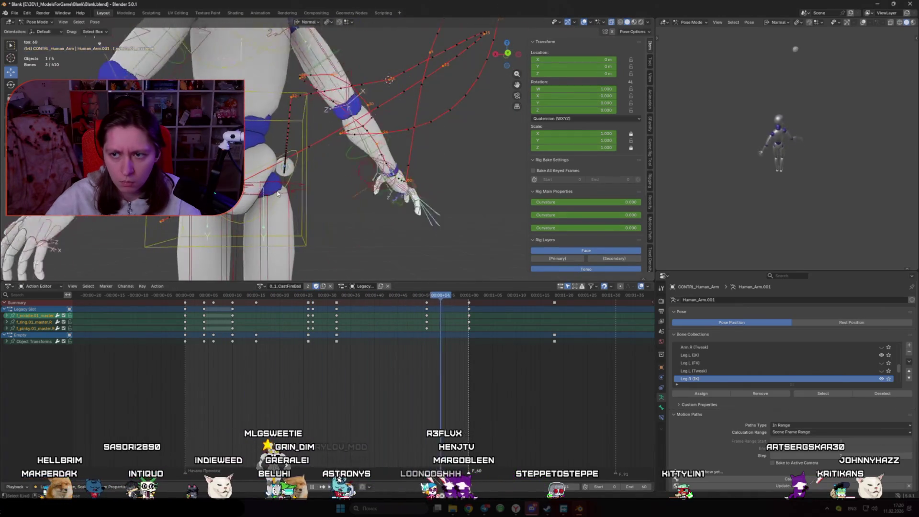
key("space")
left_click_drag(315, 304, 326, 306)
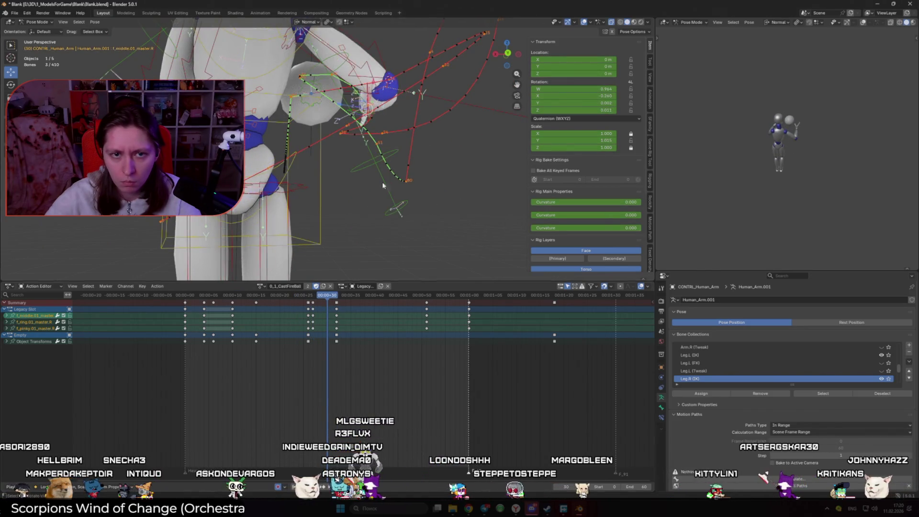
key("space")
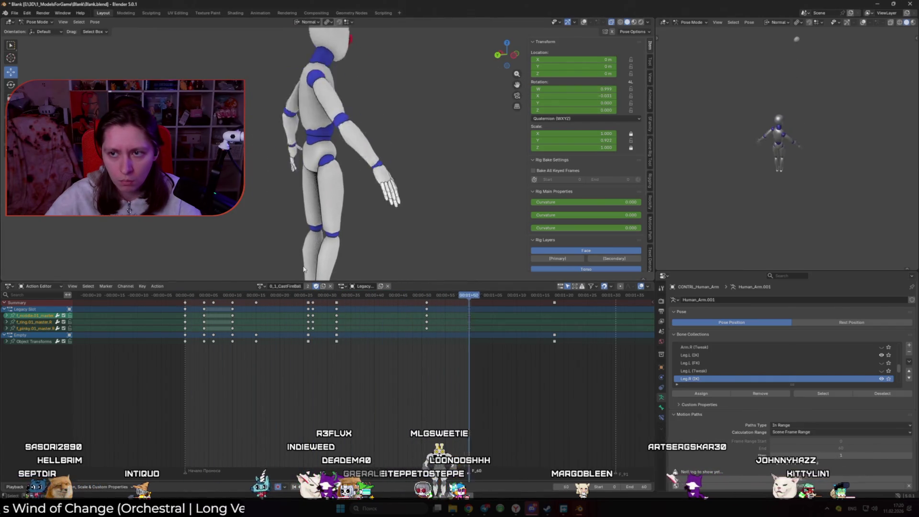
mouse_move(293, 301)
left_mouse_down()
mouse_move(304, 298)
mouse_move(277, 298)
mouse_move(371, 310)
left_mouse_up()
middle_click_drag(392, 167, 410, 157)
key("shift+alt+z")
scroll(367, 197, "up", 3)
- Clear all transforms on the Weapon.R bone at frame 39
middle_click_drag(367, 197, 335, 187)
scroll(312, 182, "up", 2)
left_click(292, 182)
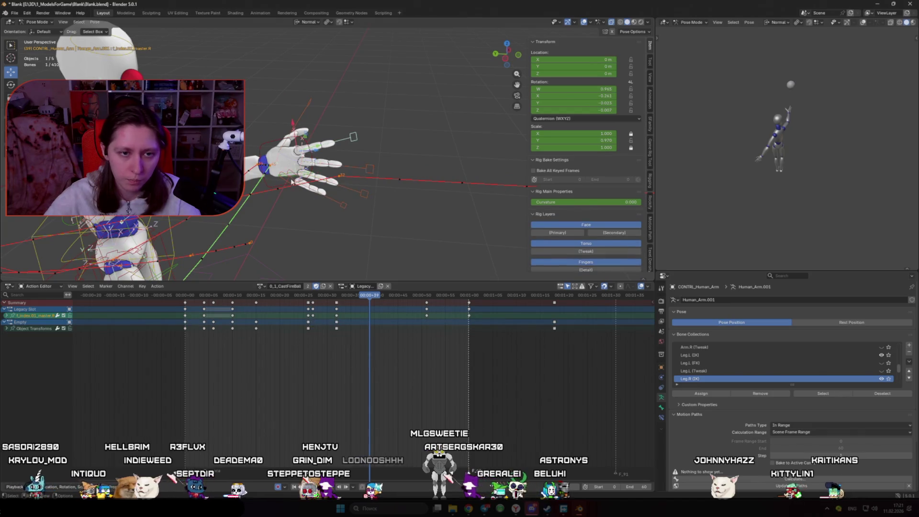
left_click(367, 196)
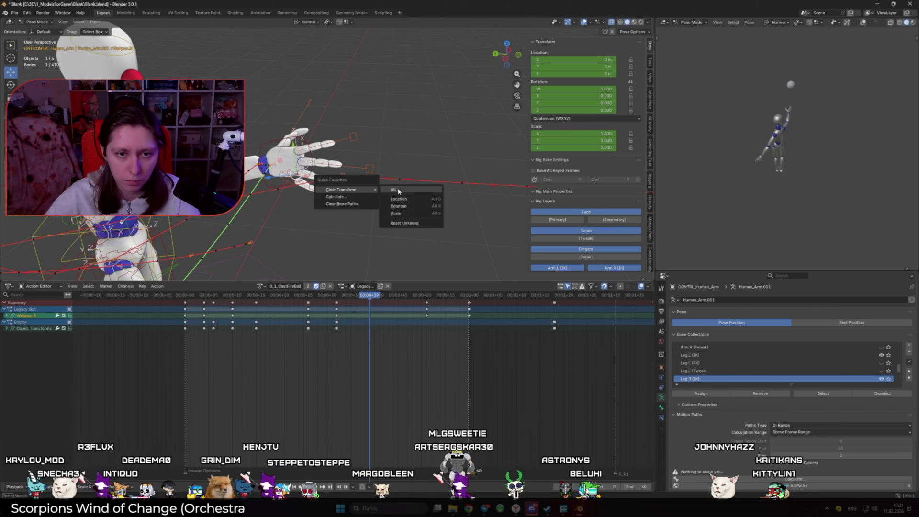
left_click(399, 191)
- Clear the palm.R rotation, then rotate it about 22.5° on Z
mouse_move(338, 190)
middle_mouse_down()
mouse_move(393, 172)
mouse_move(335, 201)
middle_mouse_up()
left_click(268, 209)
key("q")
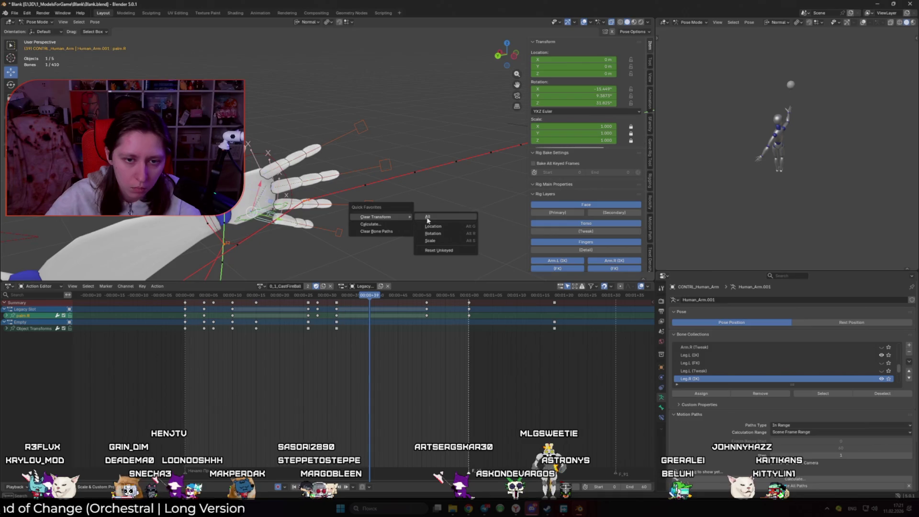
left_click(428, 220)
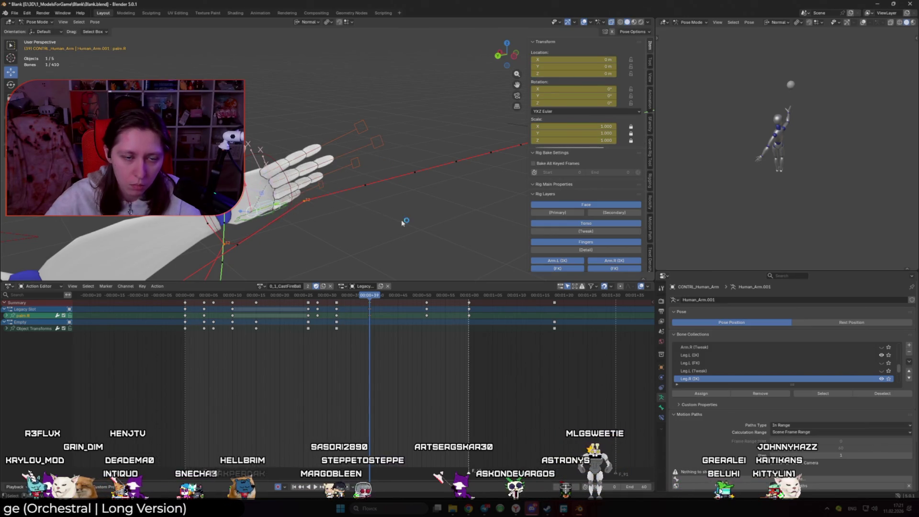
key("r")
key("z")
key("z")
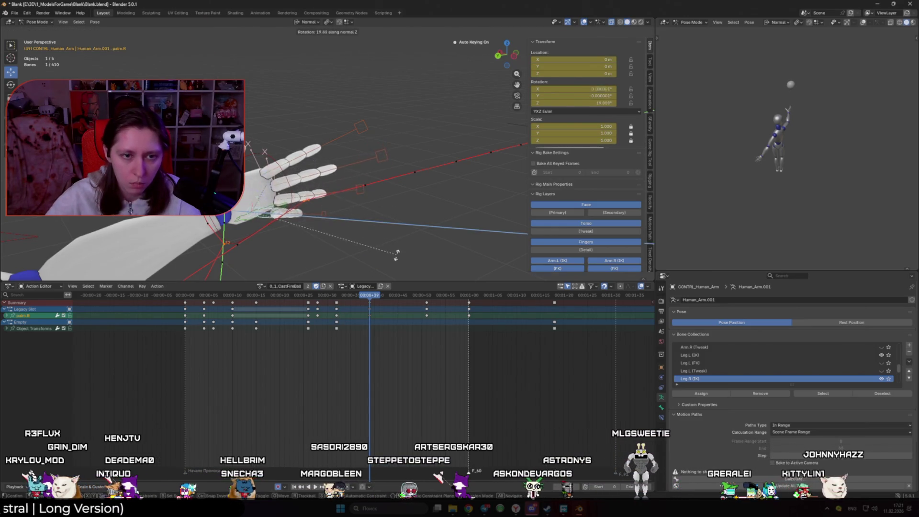
left_click(396, 255)
- Play back the palm change, returning to about frame 34 with a close view of the right hand
middle_click_drag(396, 255, 216, 217)
key("space")
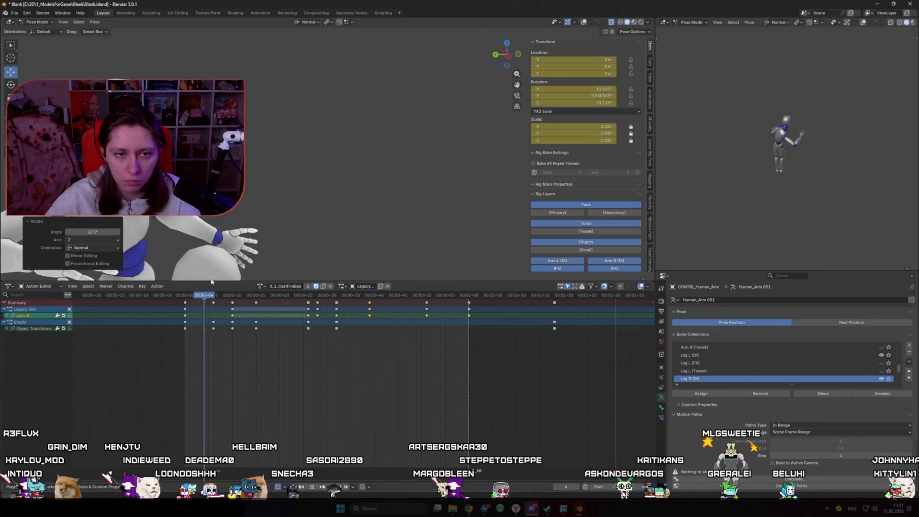
middle_click_drag(249, 249, 342, 224)
mouse_move(318, 295)
left_mouse_down()
mouse_move(353, 292)
mouse_move(329, 296)
mouse_move(350, 303)
left_mouse_up()
middle_click_drag(335, 201, 438, 180)
key("shift+alt+z")
- Rotate the hand_ik.R control, key it at frame 35, and play the animation
left_click(438, 180)
key("shift+alt+z")
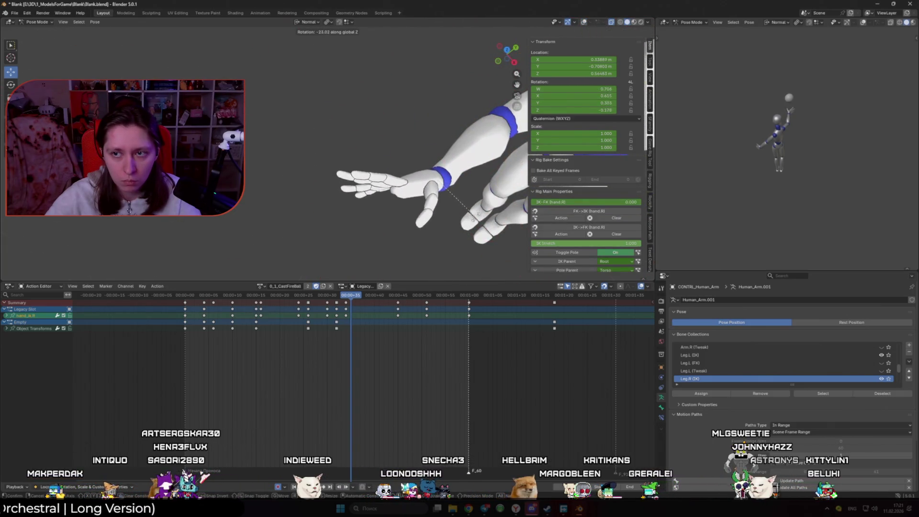
left_click(460, 204)
left_click(457, 206)
key("i")
key("space")
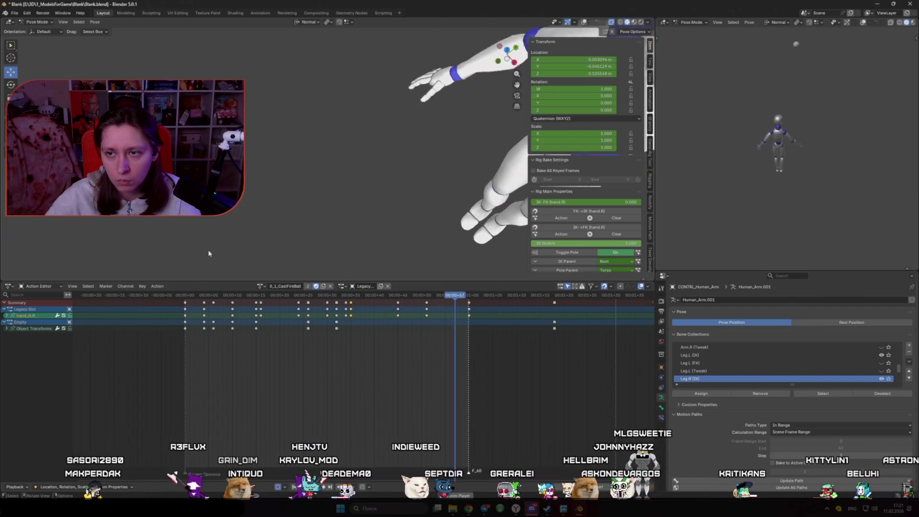
- Select the right index finger and palm bones in close view and return to frame 40
left_click_drag(353, 295, 399, 296)
middle_click_drag(397, 216, 330, 156)
key("shift+alt+z")
left_click(331, 156)
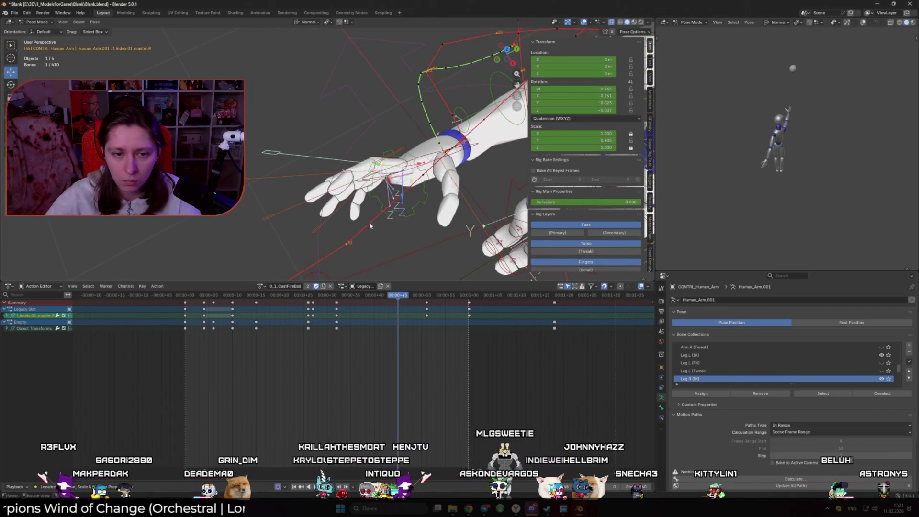
middle_click_drag(390, 173, 411, 179)
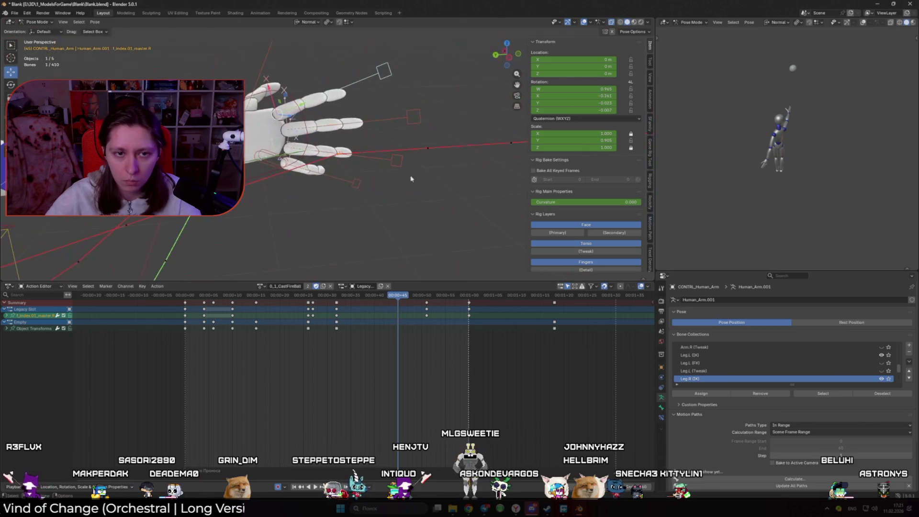
left_click(258, 161)
mouse_move(382, 295)
left_mouse_down()
mouse_move(371, 295)
mouse_move(412, 300)
mouse_move(383, 301)
left_mouse_up()
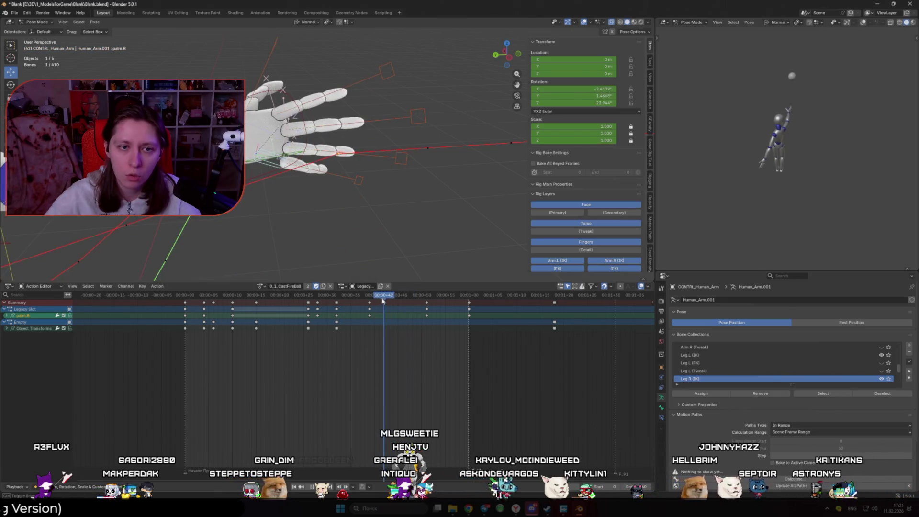
- Select the four finger master bones at frame 40, reset their rotation and scale, and scale them slightly
left_click(359, 180)
left_click(402, 158, "shift")
left_click(418, 116, "shift")
left_click(387, 71, "shift")
left_click_drag(384, 297, 375, 301)
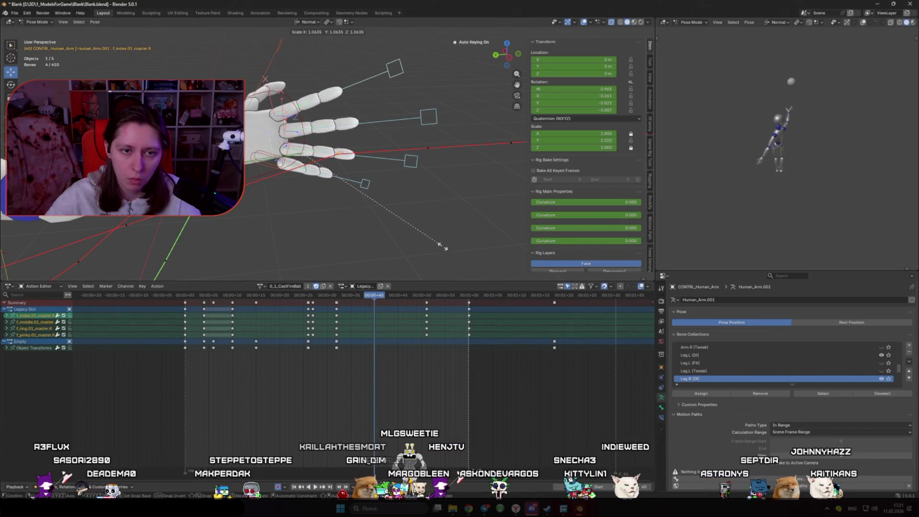
left_click(465, 201)
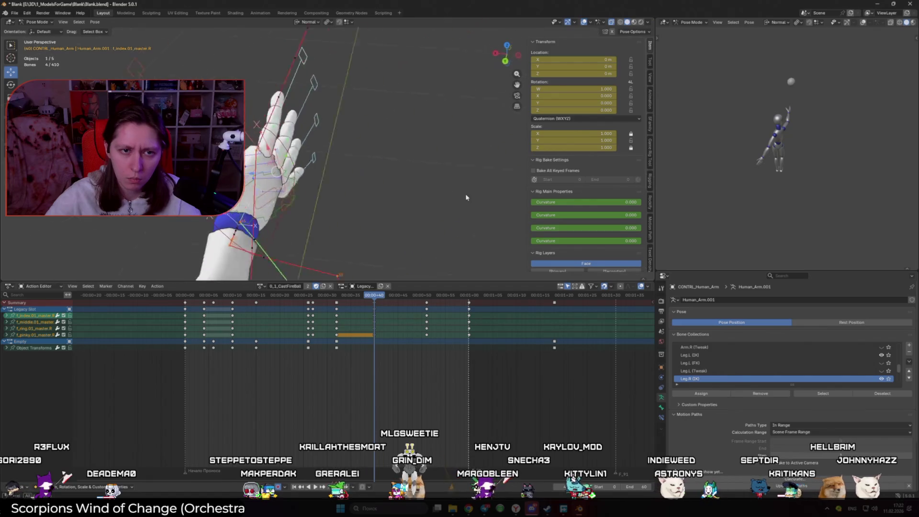
key("s")
left_click(457, 211)
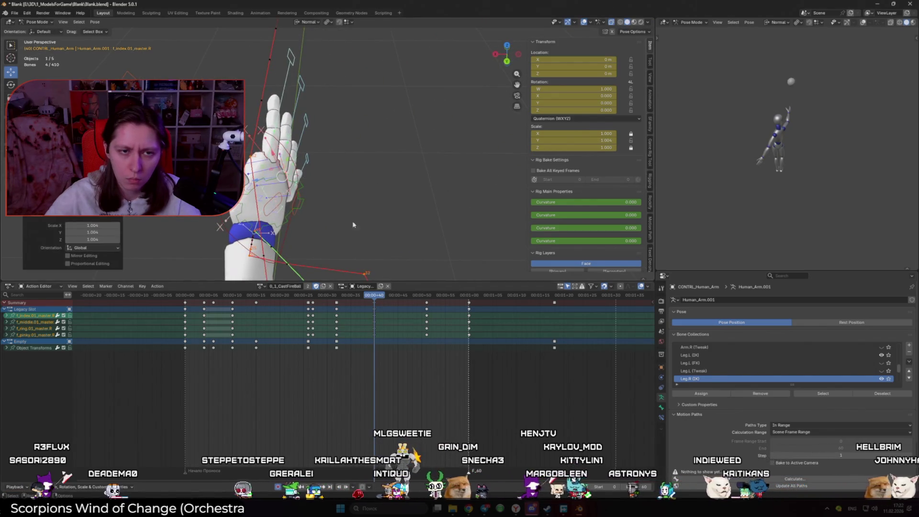
- Scale the ring and pinky fingers to 0.974 and adjust the pinky, keyed at frame 40
left_click(283, 109)
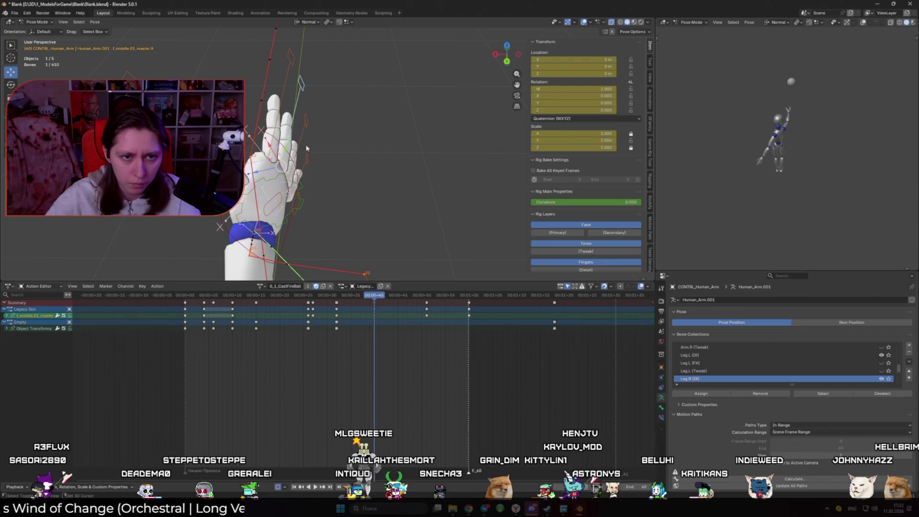
left_click_drag(307, 148, 354, 173, "shift")
left_click(351, 171)
left_click(301, 86, "shift")
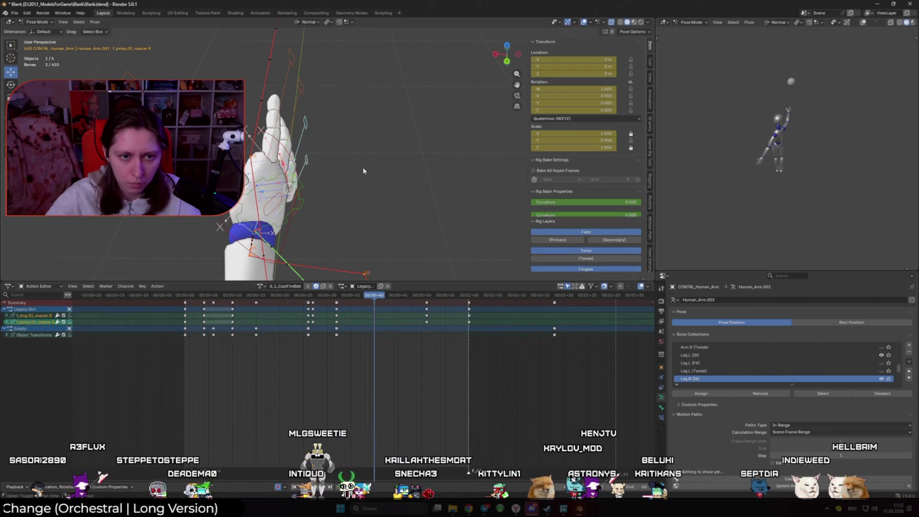
key("s")
left_click(311, 166)
left_click(309, 164)
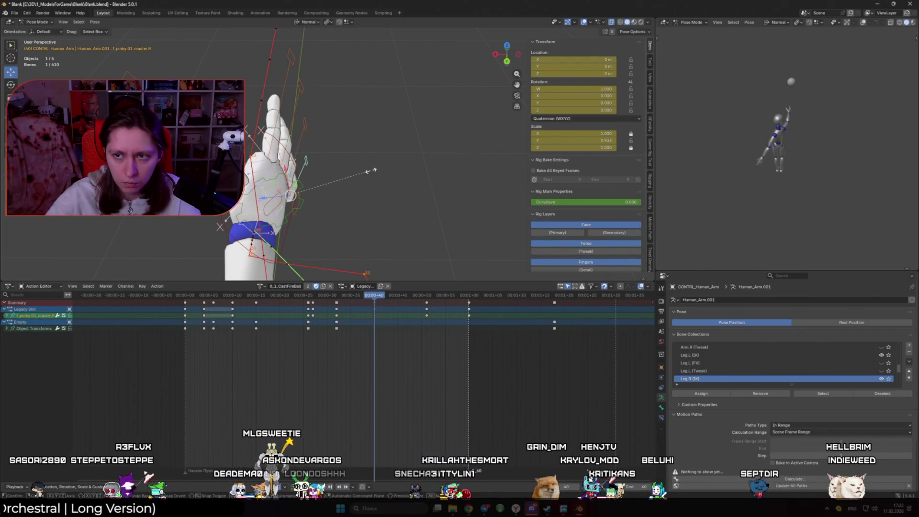
left_click(351, 174)
- Play back the hand pose, then move to frame 50 with the body in view
key("space")
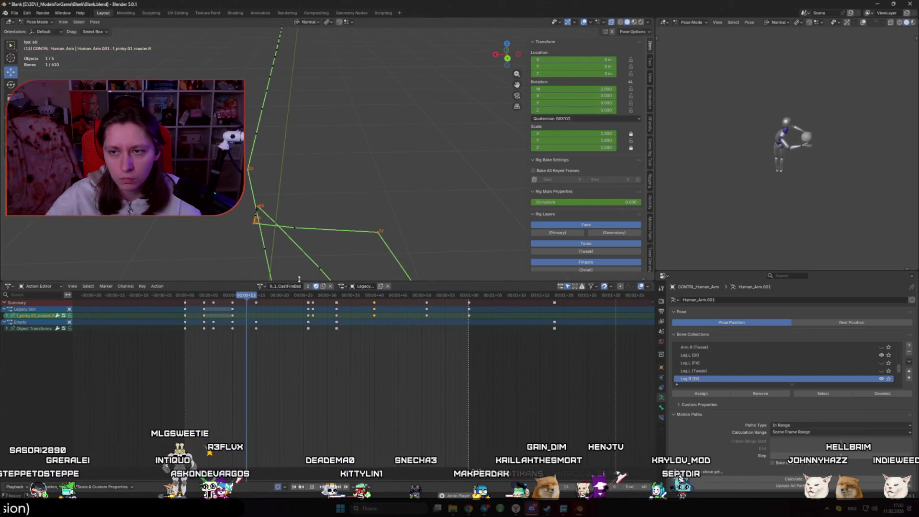
key("space")
left_click_drag(385, 299, 423, 303)
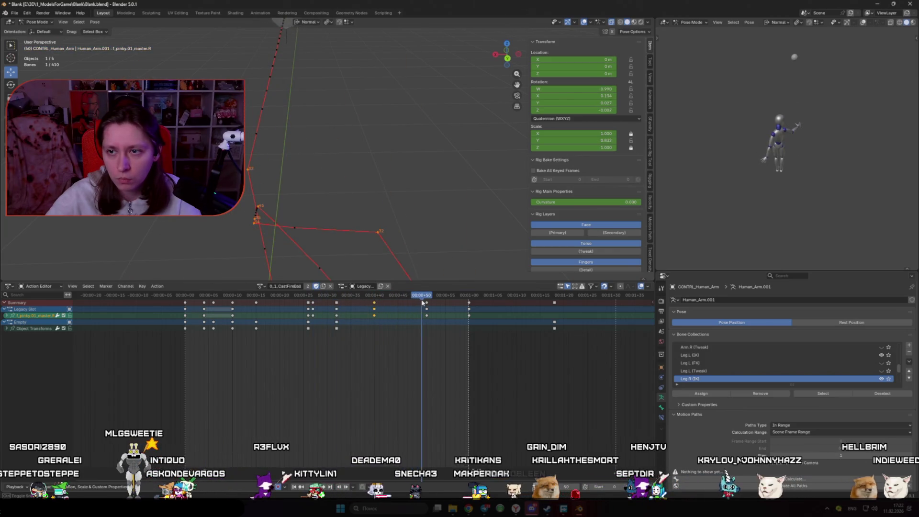
mouse_move(401, 251)
middle_mouse_down()
mouse_move(308, 175)
mouse_move(365, 179)
middle_mouse_up()
- Duplicate the four finger controls' frame-40 keys to frame 51
left_click(365, 178, "shift")
left_click(380, 177, "shift")
left_click(382, 140, "shift")
left_click_drag(392, 355, 357, 301)
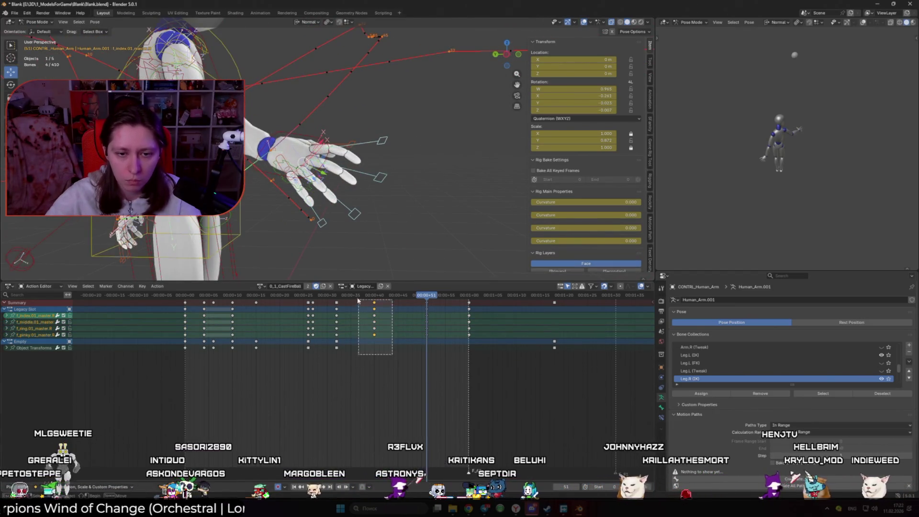
key("shift+d")
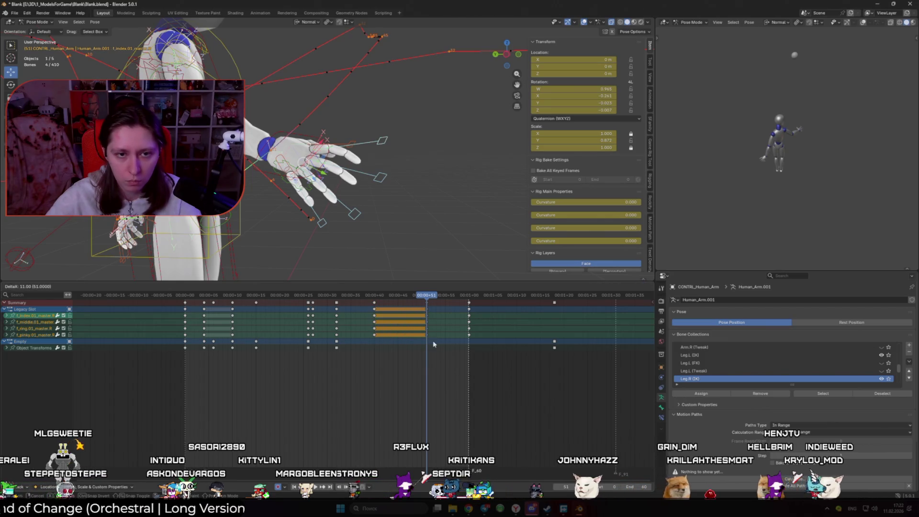
left_click(434, 344)
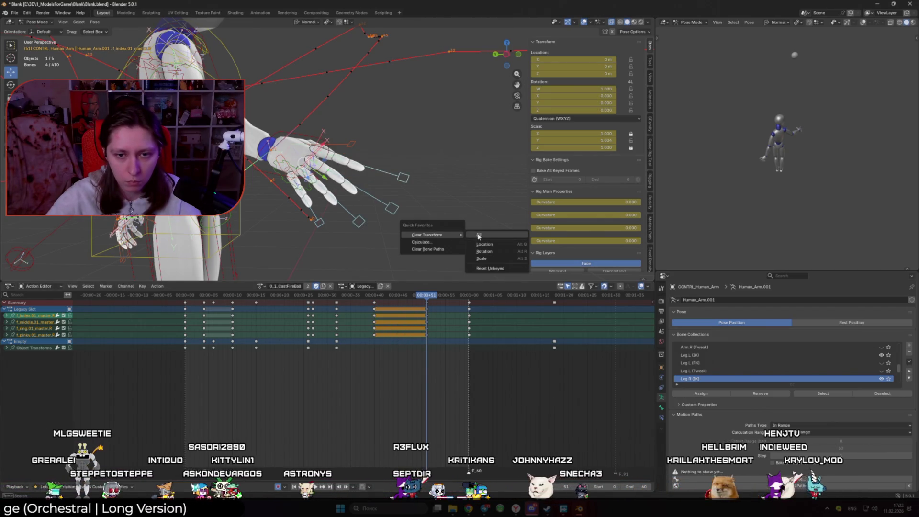
- Play the toss and catch with overlays hidden, scrubbing back to about frame 30
key("space")
key("shift+alt+z")
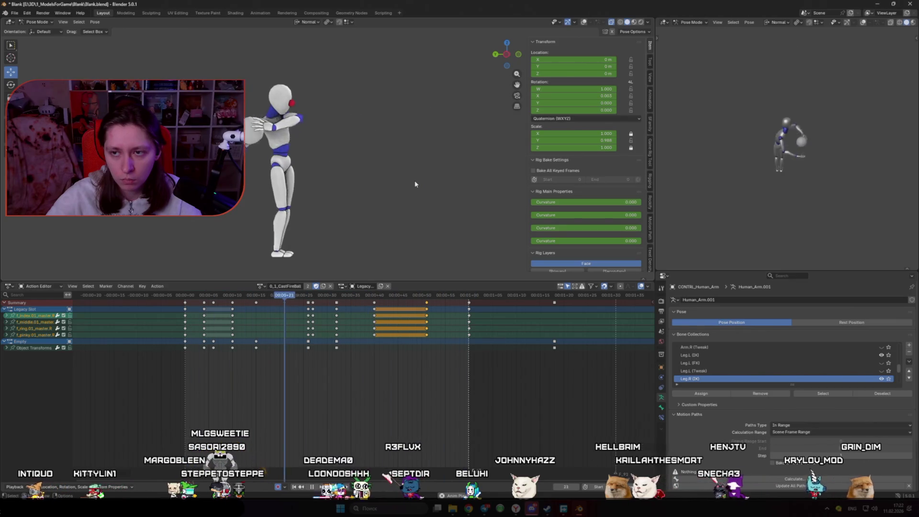
key("space")
left_click_drag(363, 299, 268, 308)
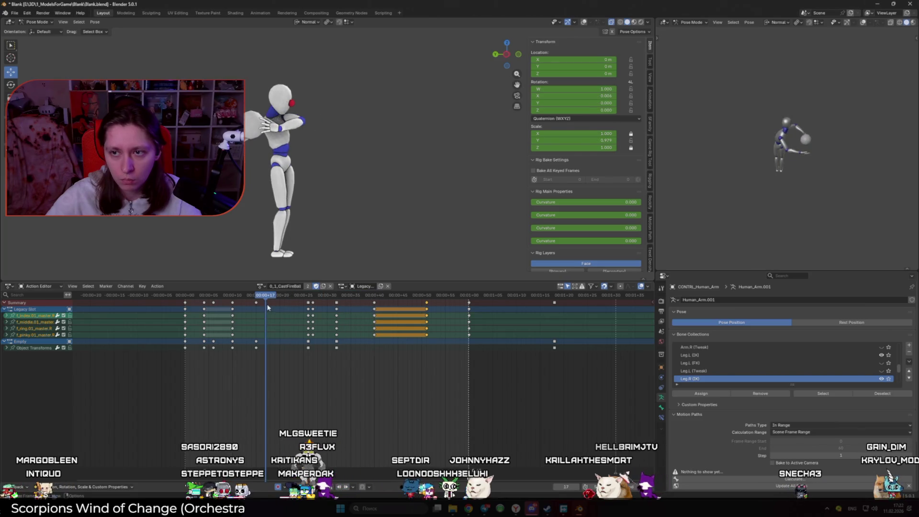
key("space")
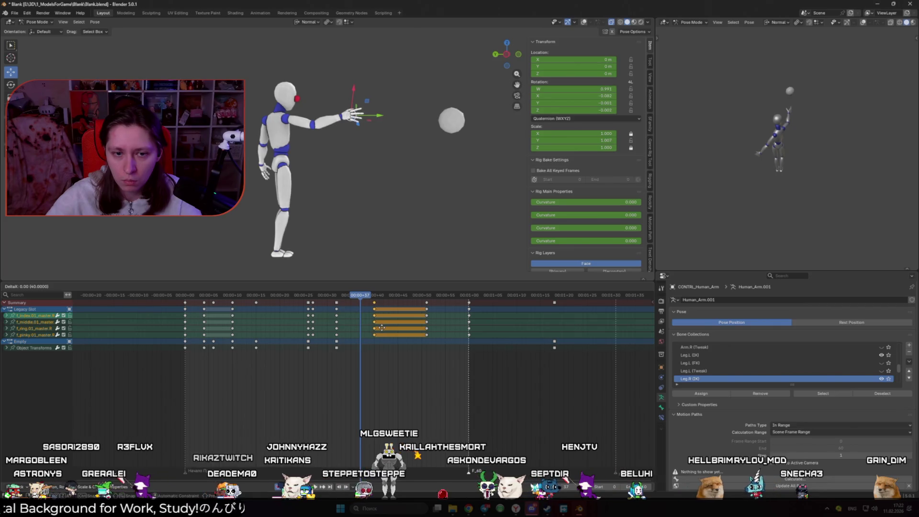
- Move the copied finger keys two frames earlier, then review from a near-front view
left_click(373, 327)
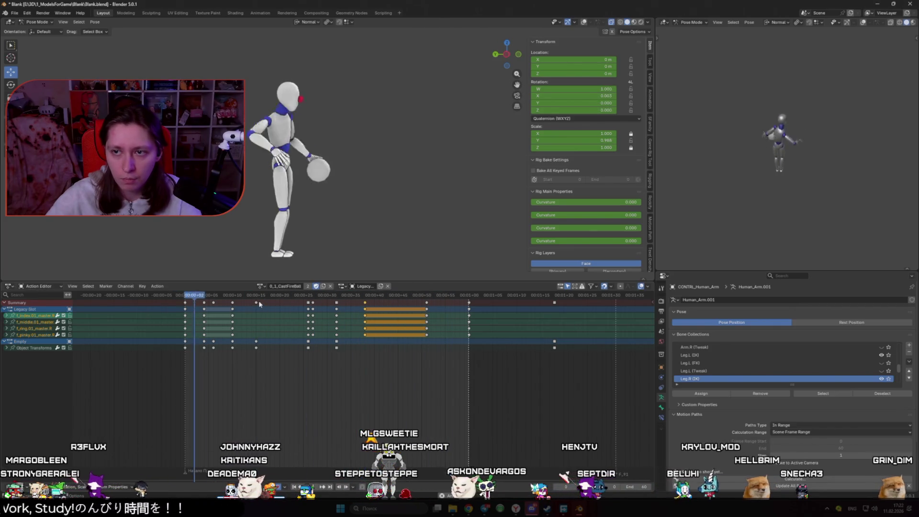
middle_click_drag(298, 212, 379, 235)
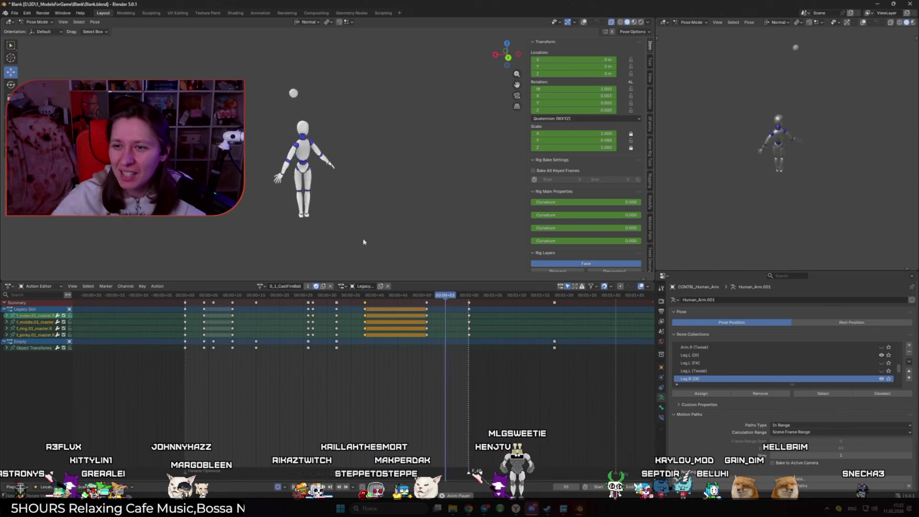
left_click(366, 297)
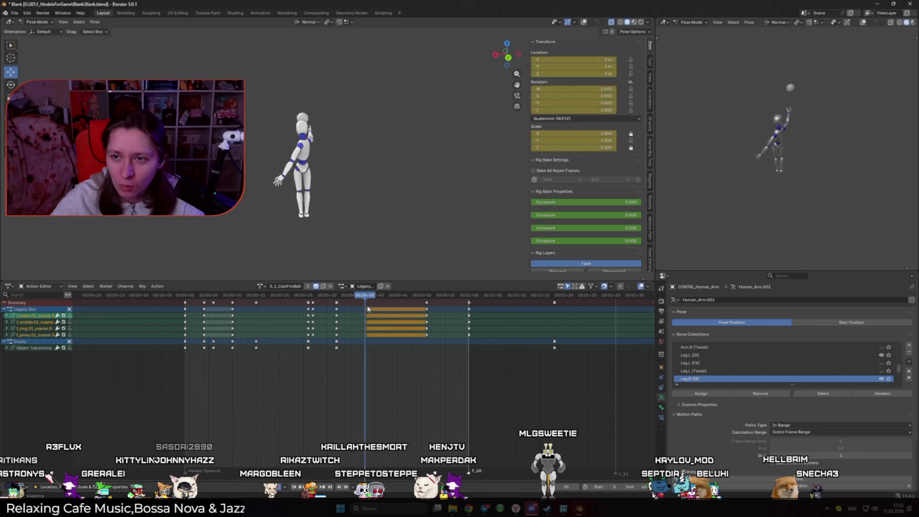
left_click(176, 295)
left_click(184, 303)
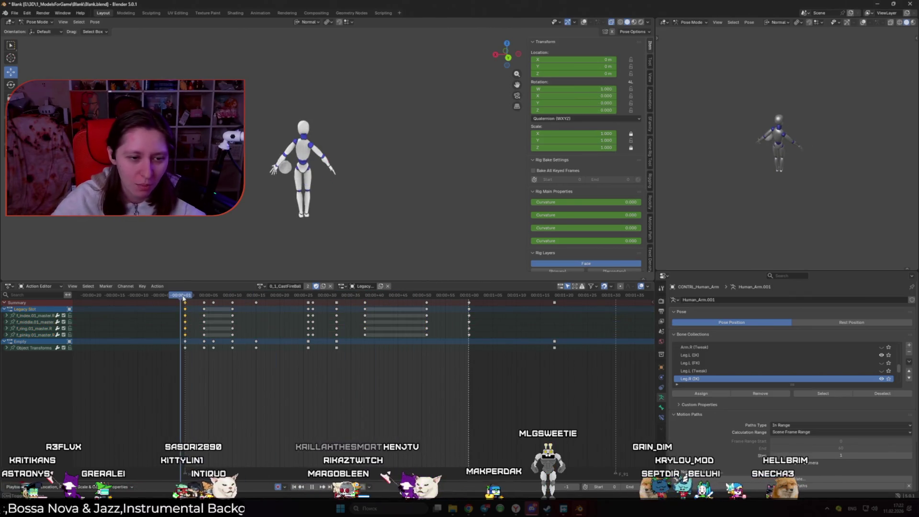
key("shift+alt+z")
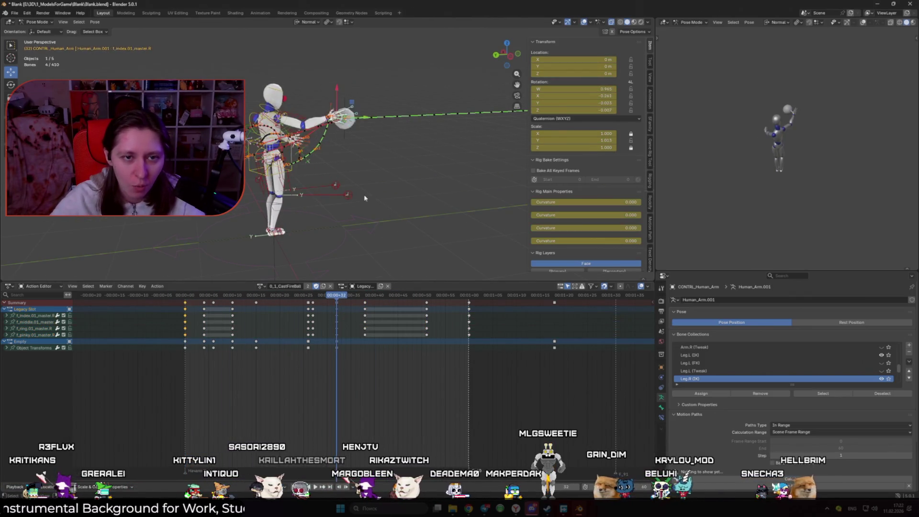
key("shift+alt+z")
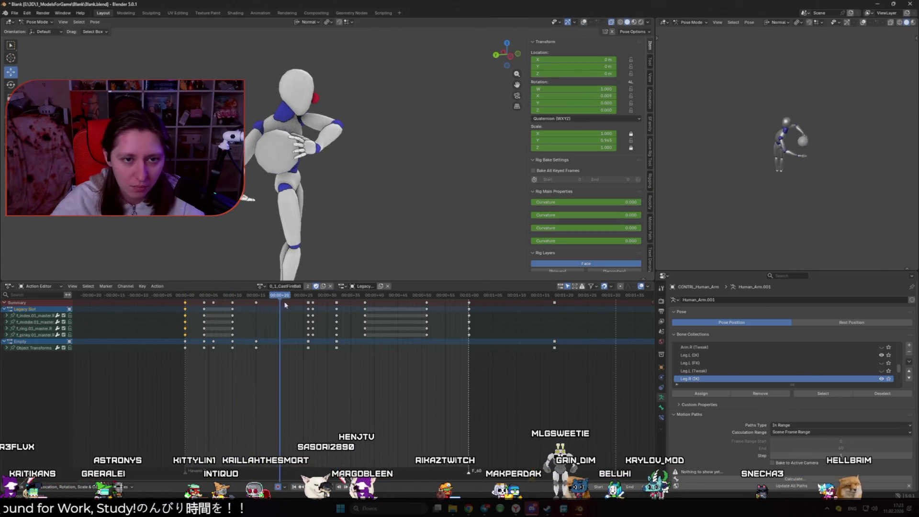
key("shift+alt+z")
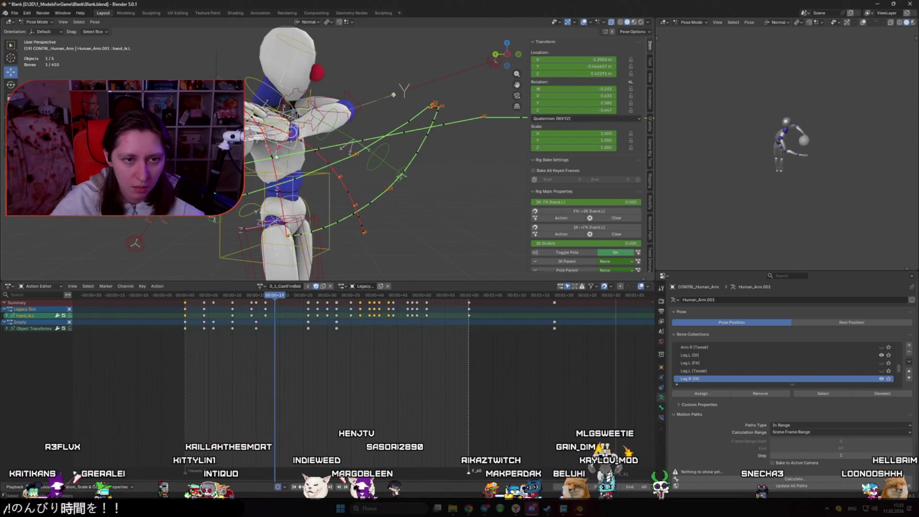
- Switch the lower editor to the Graph Editor and frame the left hand around frame 19
left_click(9, 286)
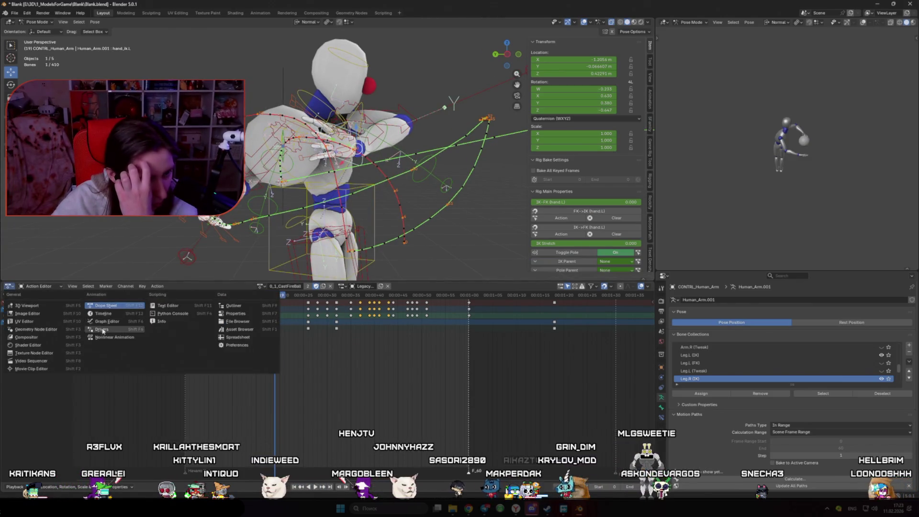
left_click(103, 331)
left_click(9, 286)
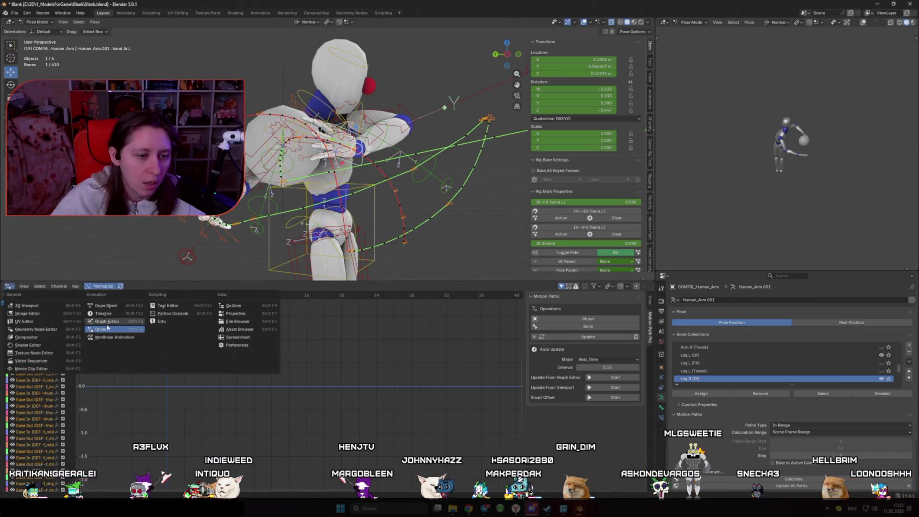
left_click(125, 327)
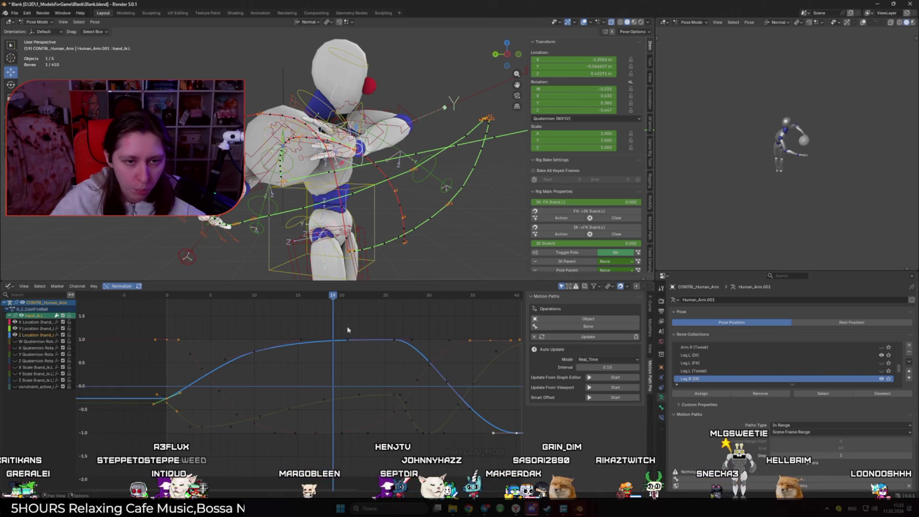
middle_click_drag(307, 167, 268, 182)
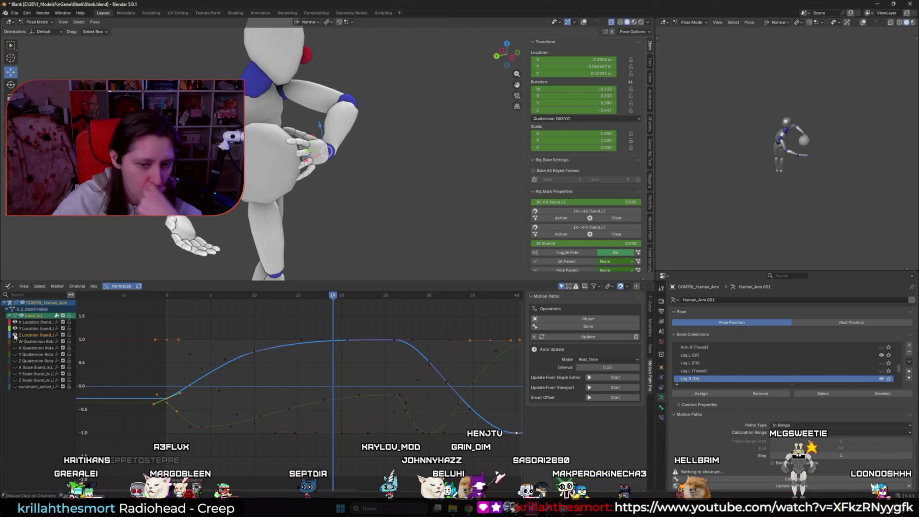
mouse_move(376, 312)
left_mouse_down()
mouse_move(300, 315)
mouse_move(339, 317)
left_mouse_up()
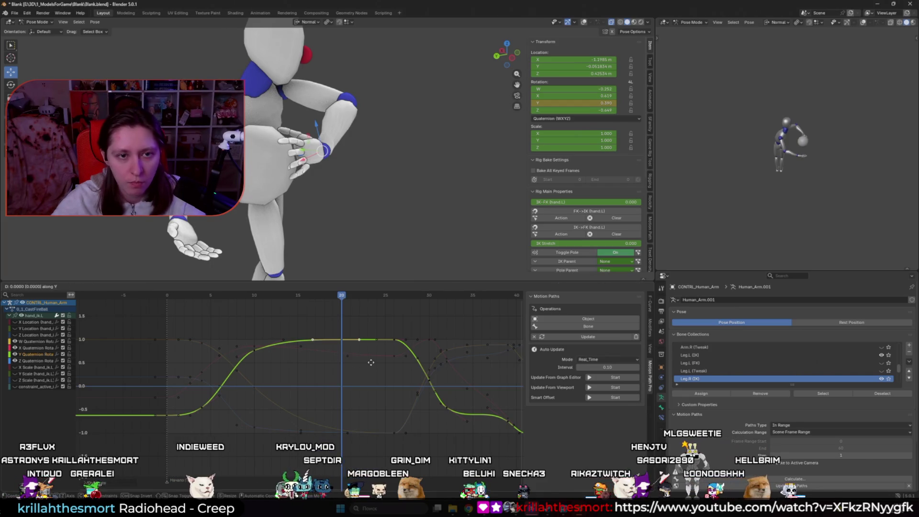
key("Escape")
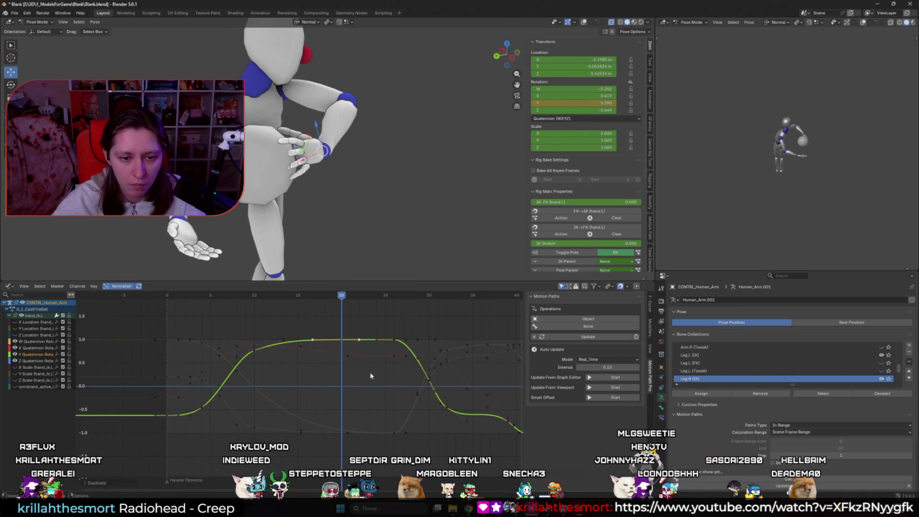
- Review frames 10 to 21 of the throw, cancel stray key moves, and go to frame 26
left_click(256, 296)
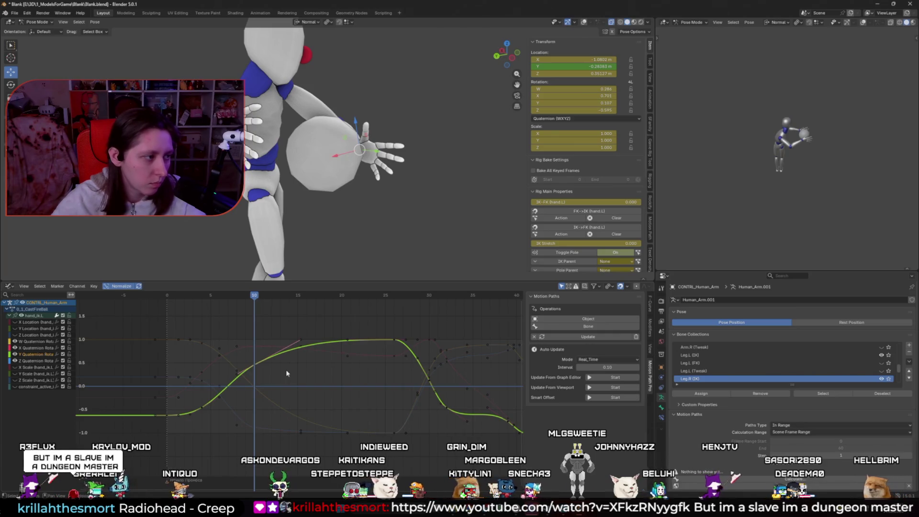
left_click(351, 295)
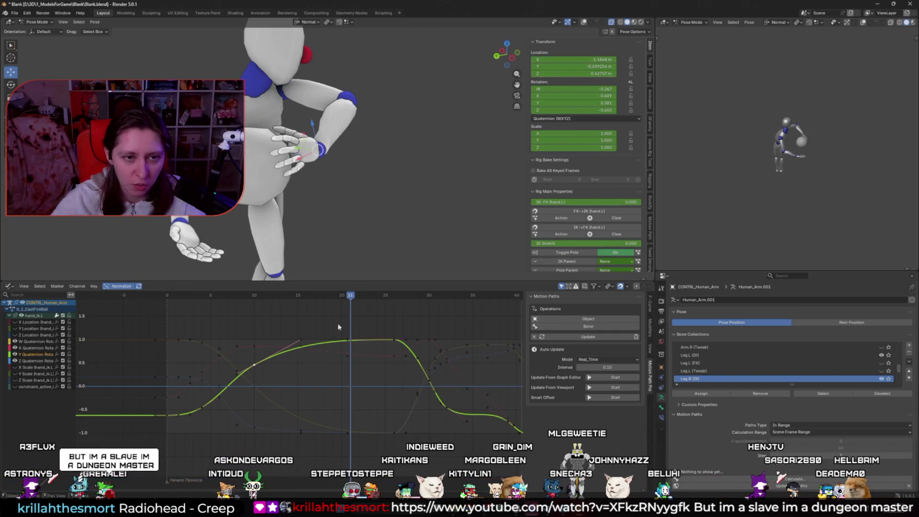
key("space")
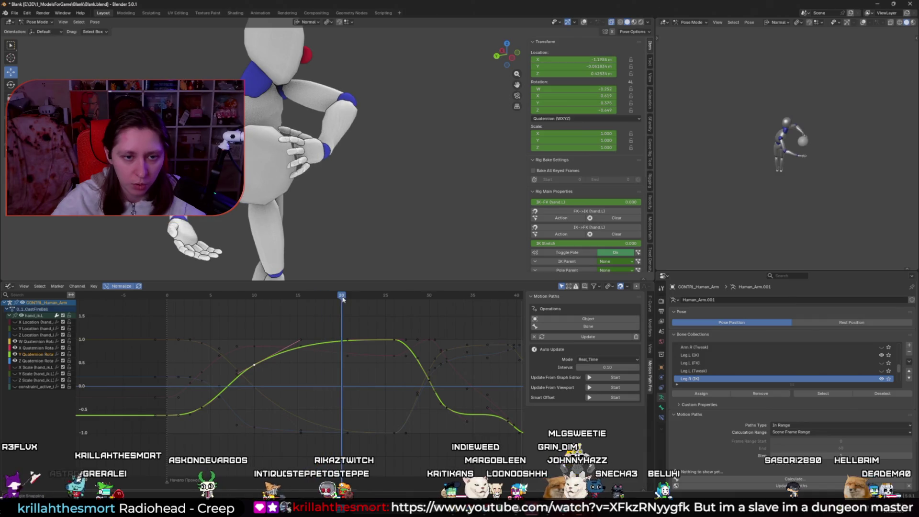
left_click_drag(349, 300, 342, 300)
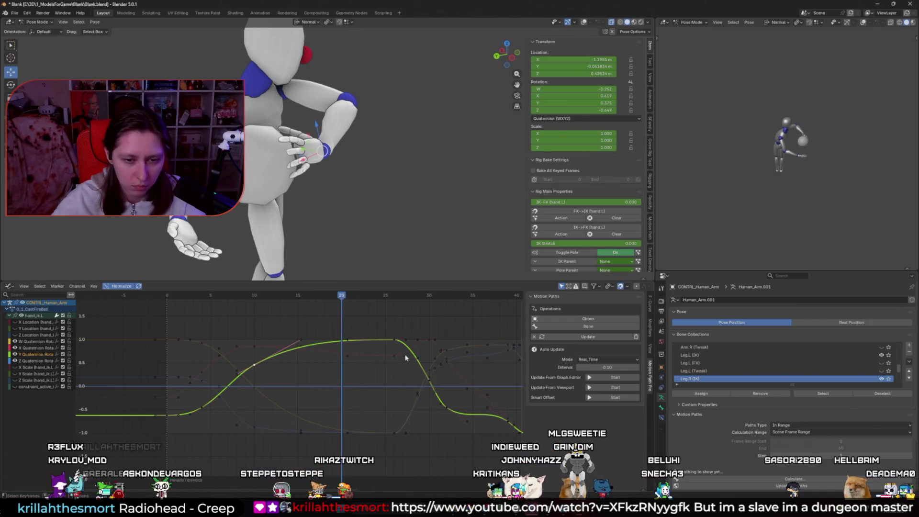
right_click(404, 374)
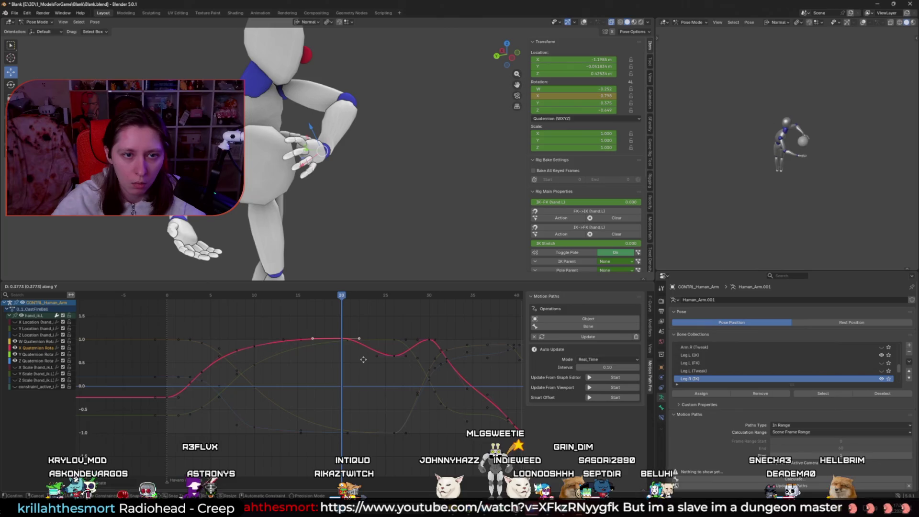
right_click(361, 352)
mouse_move(349, 295)
left_mouse_down()
mouse_move(378, 295)
mouse_move(393, 309)
left_mouse_up()
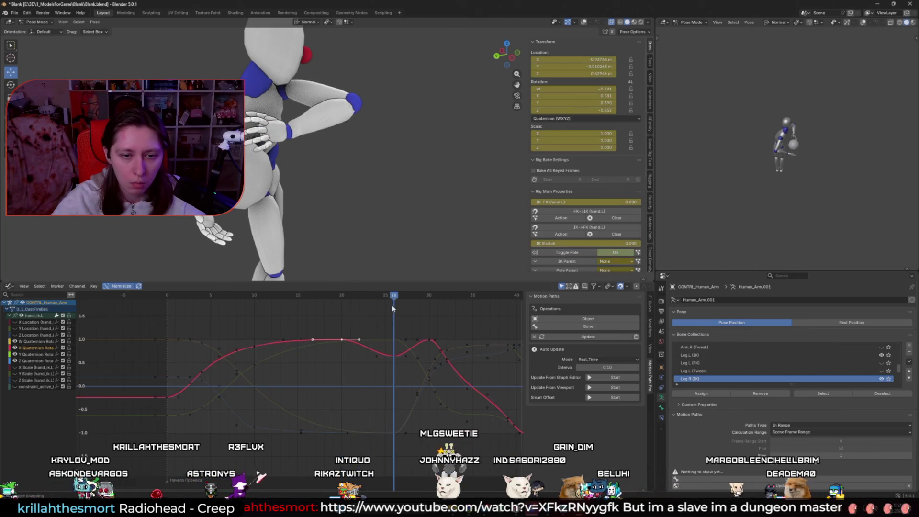
- Raise the frame-26 and frame-21 quaternion keys to the plateau value
key("g")
key("y")
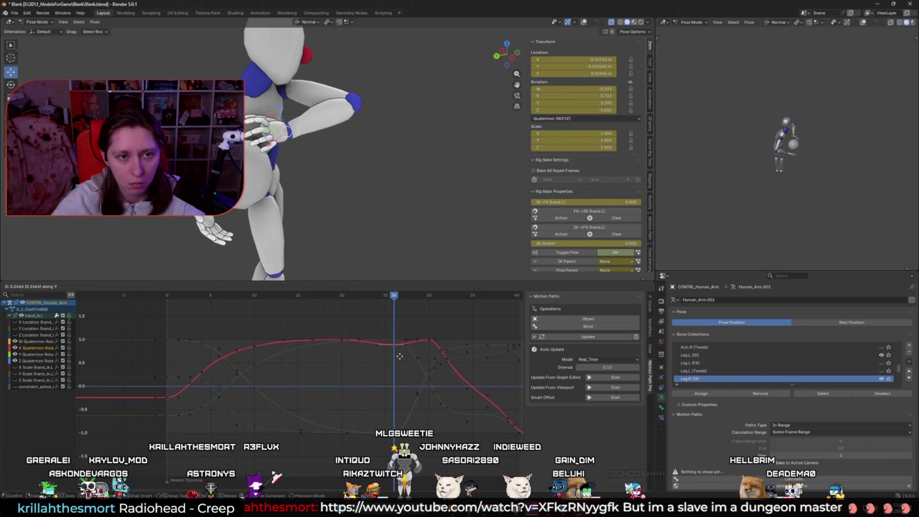
left_click(402, 349)
left_click(357, 352)
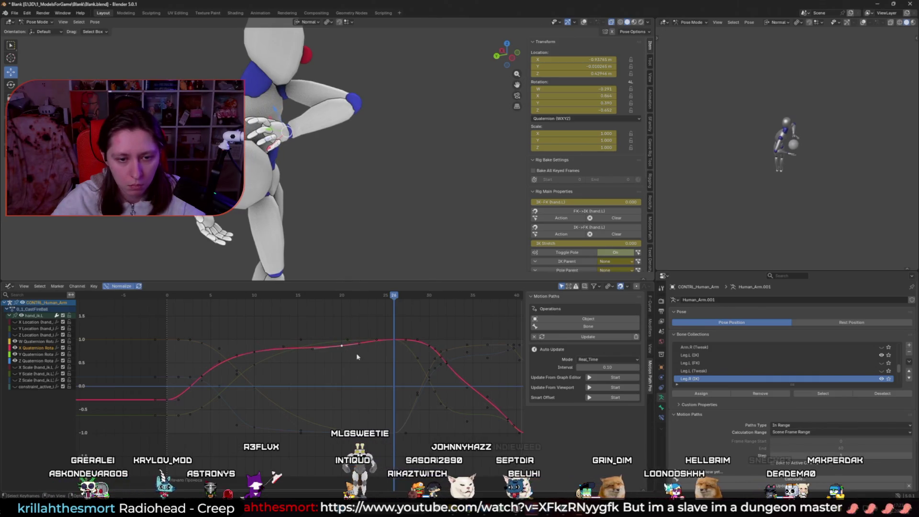
key("g")
left_click(358, 349)
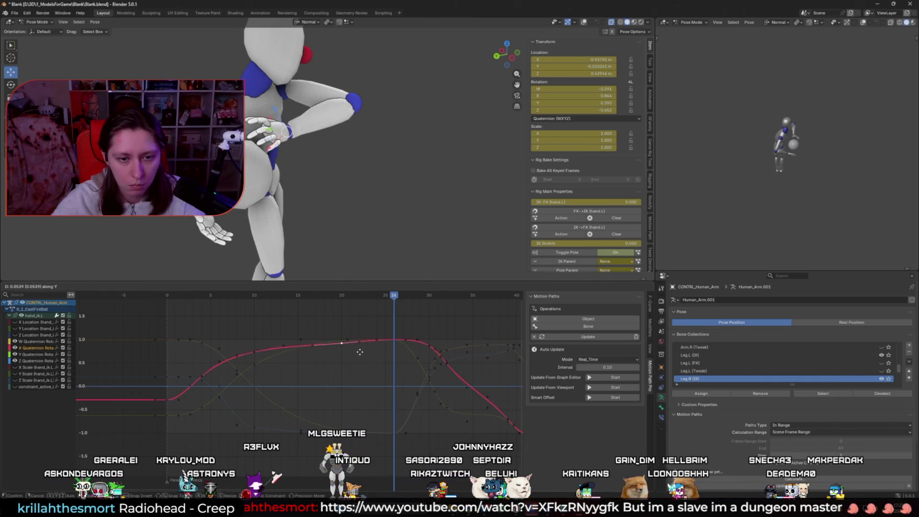
left_click(335, 301)
left_click_drag(335, 301, 343, 314)
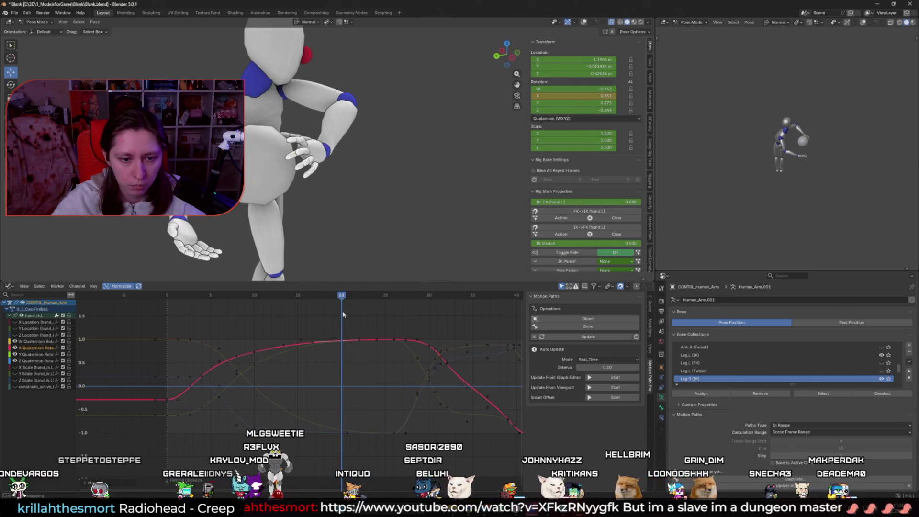
- Raise the Z Quaternion keys slightly around frame 26
left_click(394, 433)
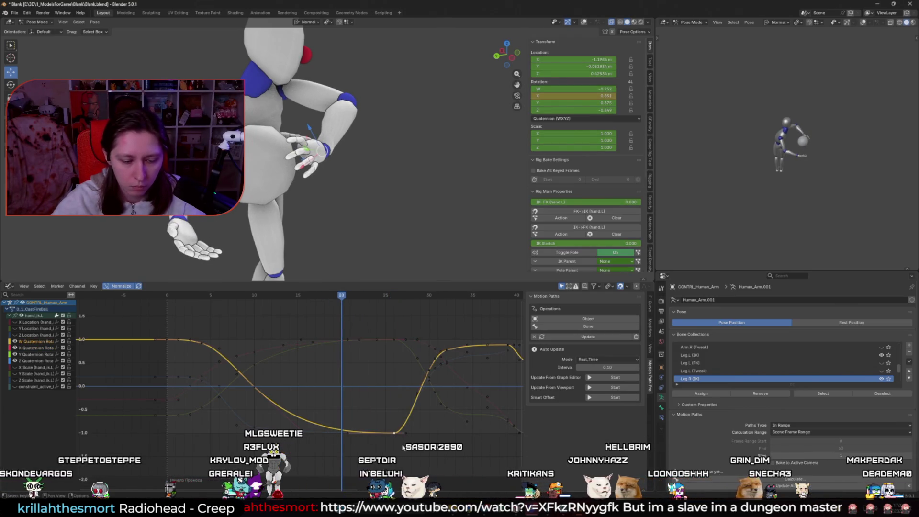
left_click(398, 436)
mouse_move(398, 437)
left_mouse_down()
mouse_move(363, 446)
mouse_move(357, 466)
left_mouse_up()
key("y")
right_click(357, 465)
left_click_drag(374, 296, 394, 328)
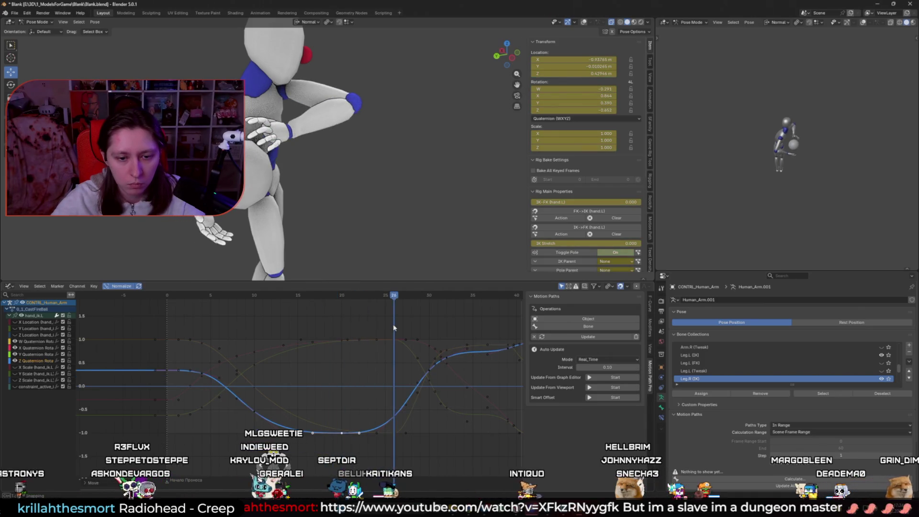
left_click_drag(428, 421, 433, 412)
left_click(435, 413)
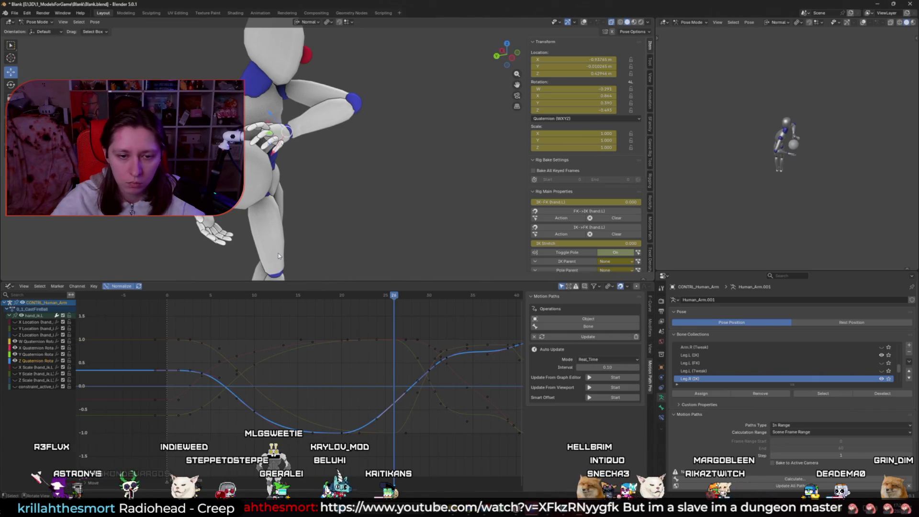
- Play back the throw, show the rig overlays, and clear the old bone motion paths
key("space")
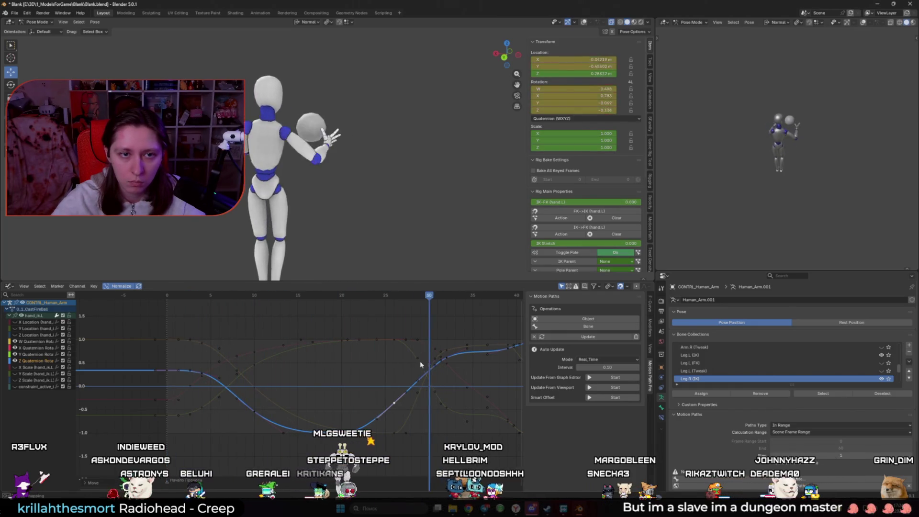
scroll(389, 363, "up", 2, "alt")
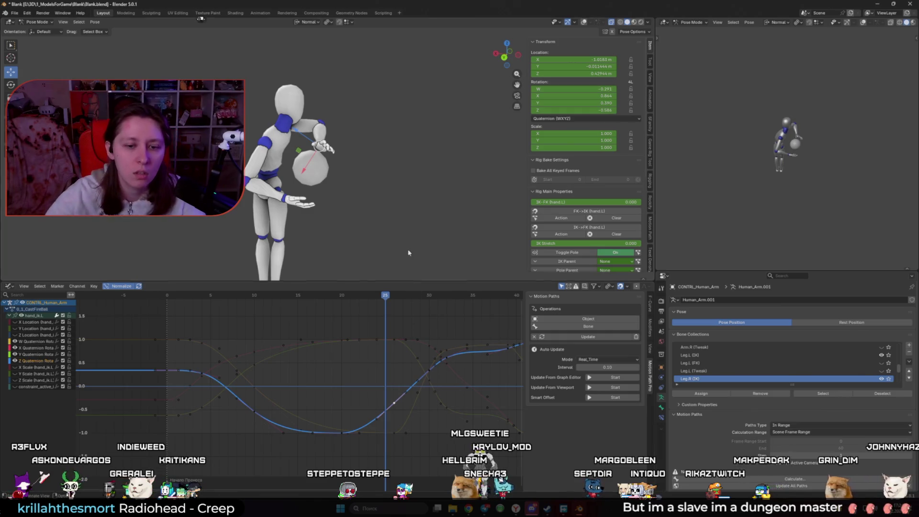
left_click(330, 297)
key("shift+Right")
mouse_move(330, 297)
left_mouse_down()
mouse_move(420, 317)
mouse_move(363, 318)
mouse_move(402, 327)
mouse_move(300, 314)
mouse_move(404, 311)
mouse_move(273, 297)
mouse_move(402, 316)
mouse_move(388, 324)
mouse_move(395, 323)
left_mouse_up()
key("shift+Right")
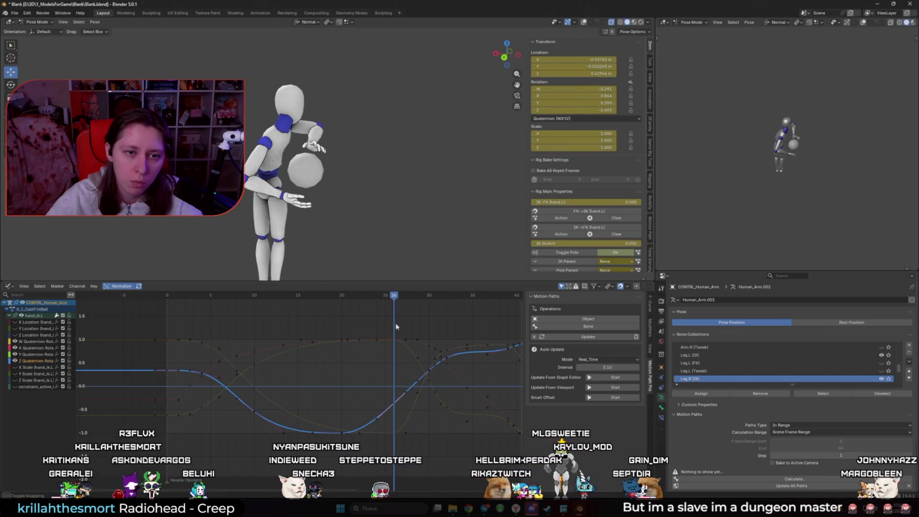
key("shift+alt+z")
mouse_move(330, 201)
middle_mouse_down()
mouse_move(450, 257)
mouse_move(410, 226)
middle_mouse_up()
left_click(425, 269)
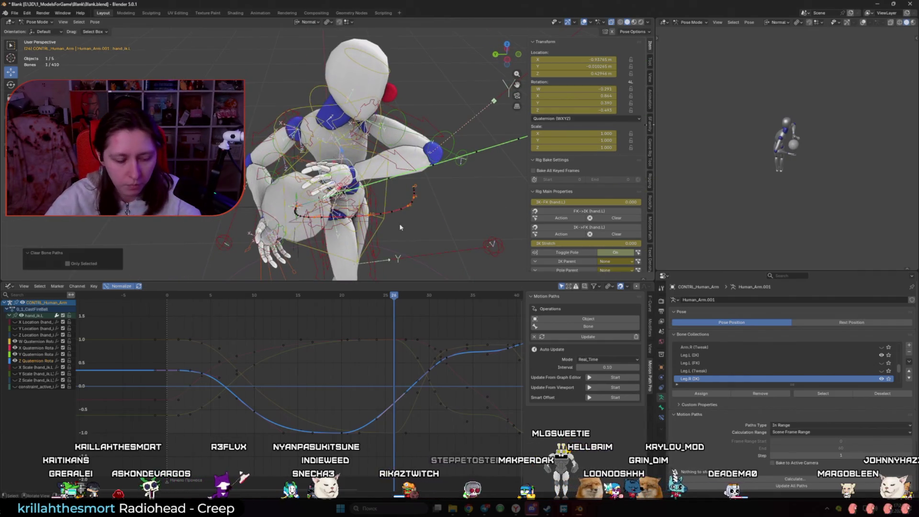
- Recalculate the selected bone's motion paths and review the pose around frame 26
key("q")
left_click(392, 218)
left_click(391, 250)
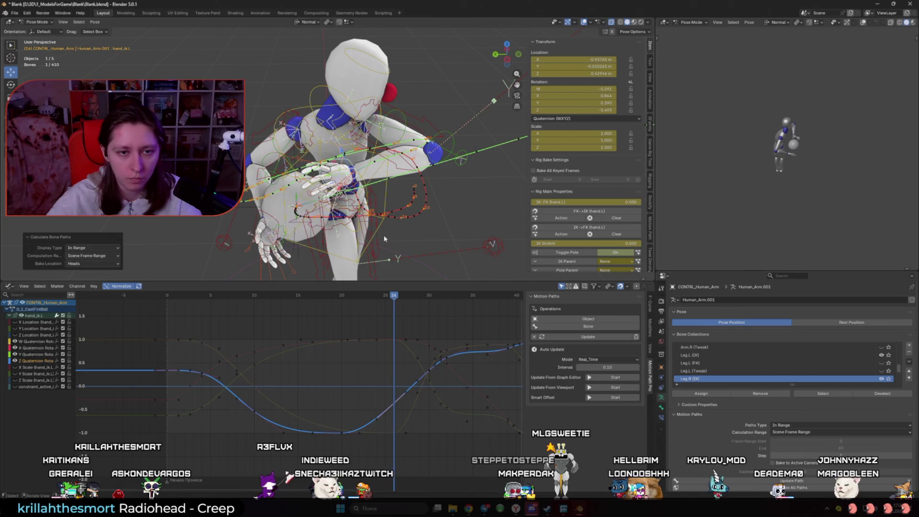
mouse_move(357, 298)
left_mouse_down()
mouse_move(215, 297)
mouse_move(405, 314)
mouse_move(384, 297)
mouse_move(455, 268)
mouse_move(369, 236)
mouse_move(385, 278)
mouse_move(365, 299)
mouse_move(376, 303)
left_mouse_up()
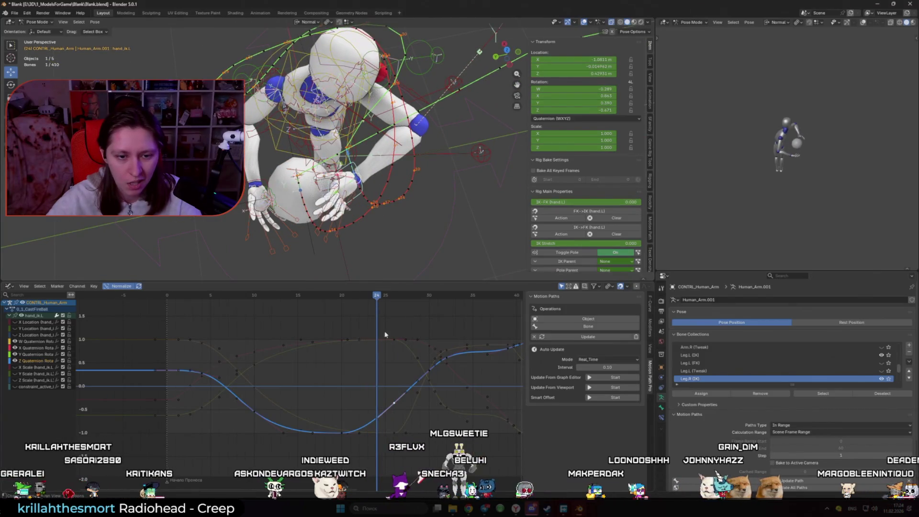
- Hide the Z Quaternion curve, then lower the Z Location key and slide it two frames earlier
left_click(29, 361)
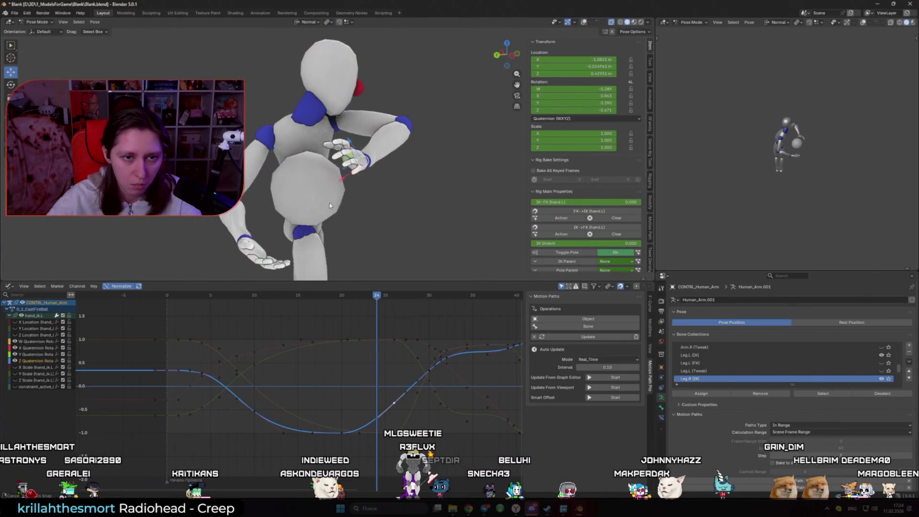
left_click(15, 360)
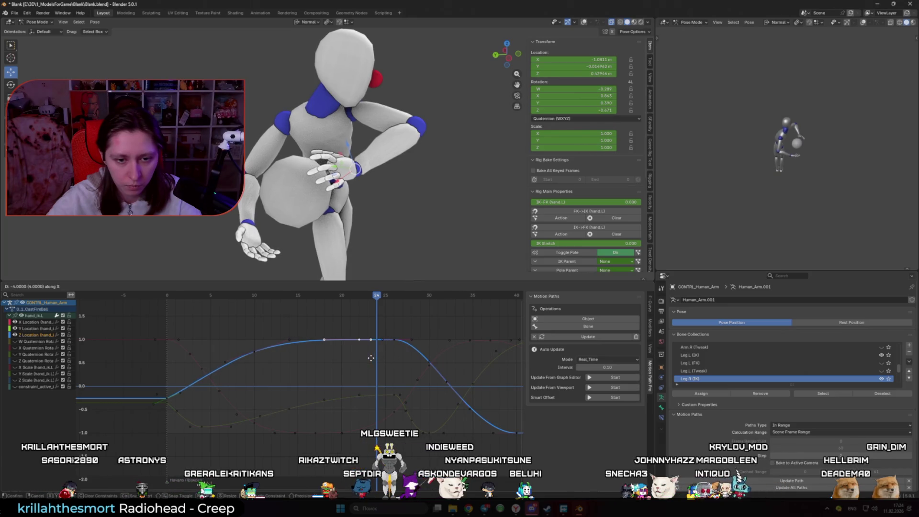
left_click_drag(377, 295, 363, 301)
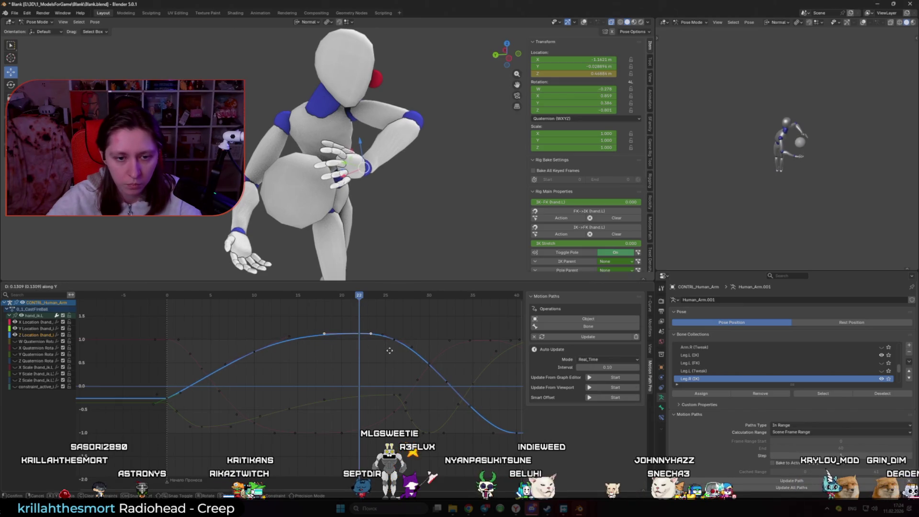
left_click(363, 410)
key("g")
key("x")
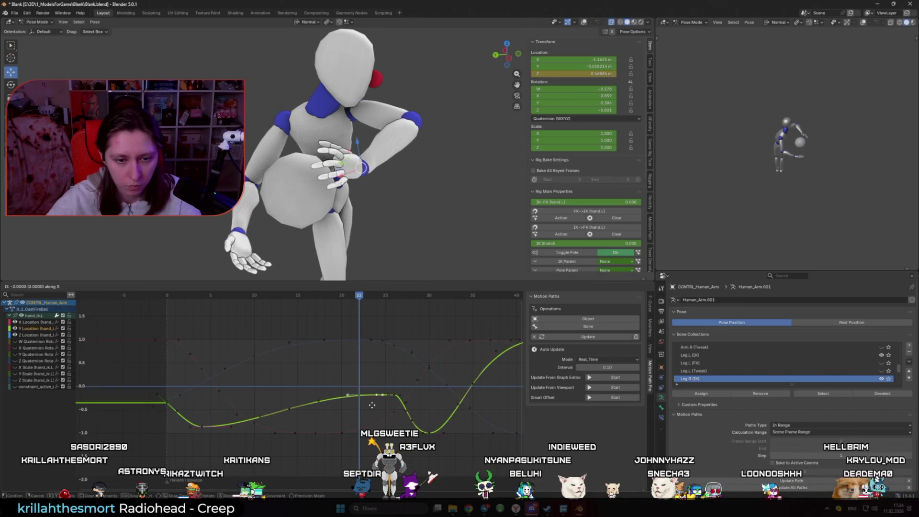
left_click(375, 420)
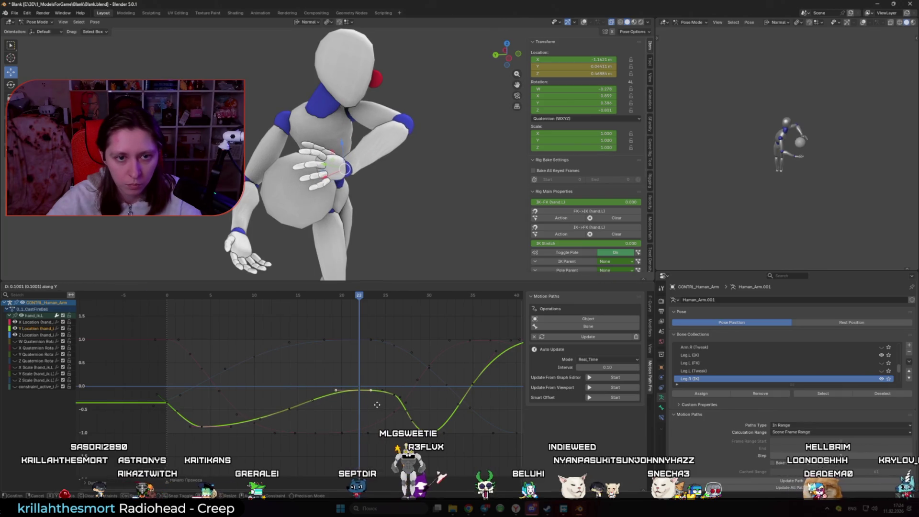
- Show the rig and motion paths again, then keep the X Location curve flat until frame 22
key("shift+alt+z")
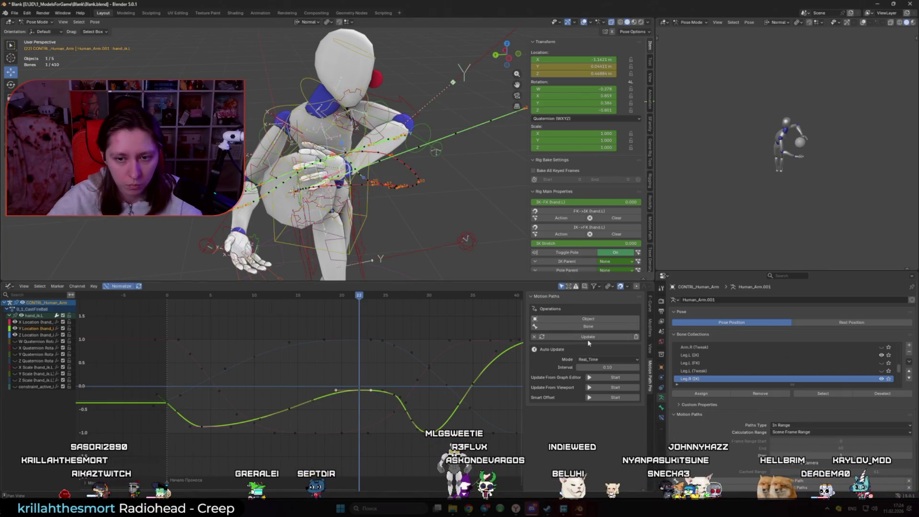
middle_click_drag(364, 158, 373, 211)
left_click(300, 298)
left_click_drag(300, 298, 358, 308)
left_click(360, 350)
left_click(395, 413)
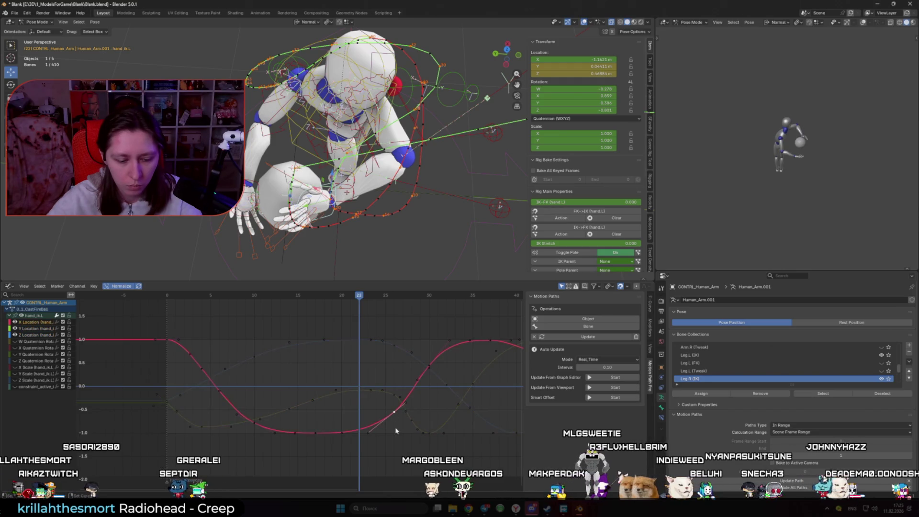
left_click_drag(367, 428, 370, 435)
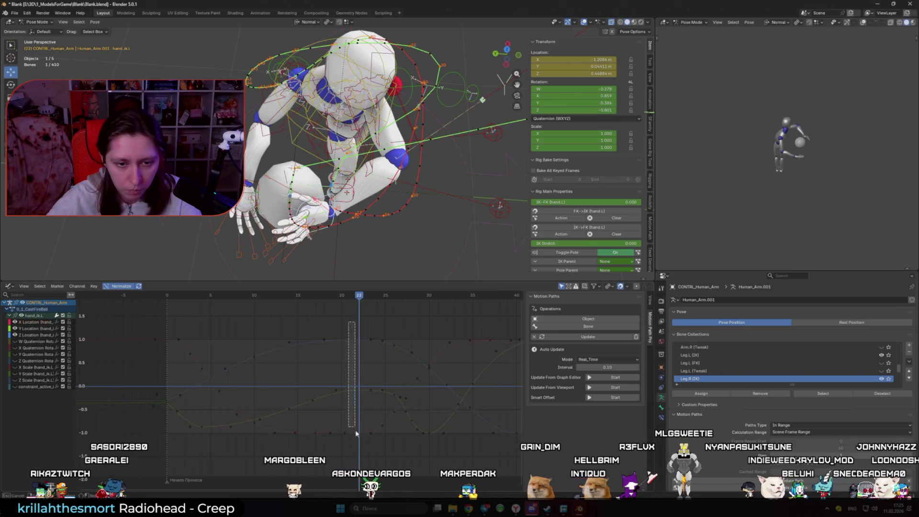
left_click(440, 384)
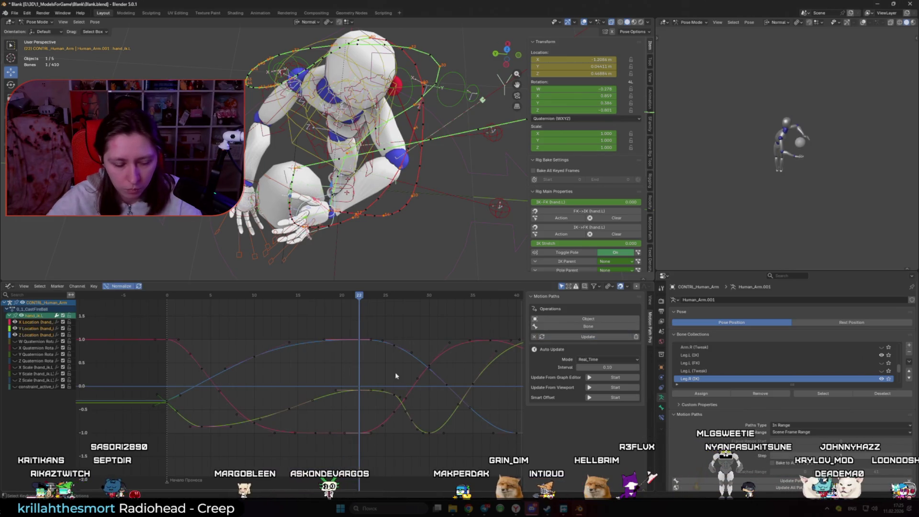
left_click(407, 375)
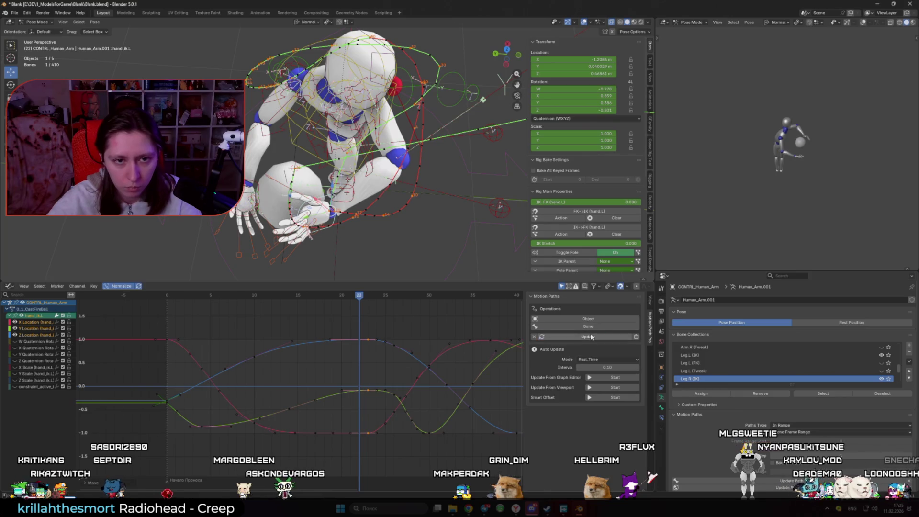
left_click(369, 434)
- At frame 23, raise the Y Location key to about 0 and refresh the motion paths
left_click(371, 297)
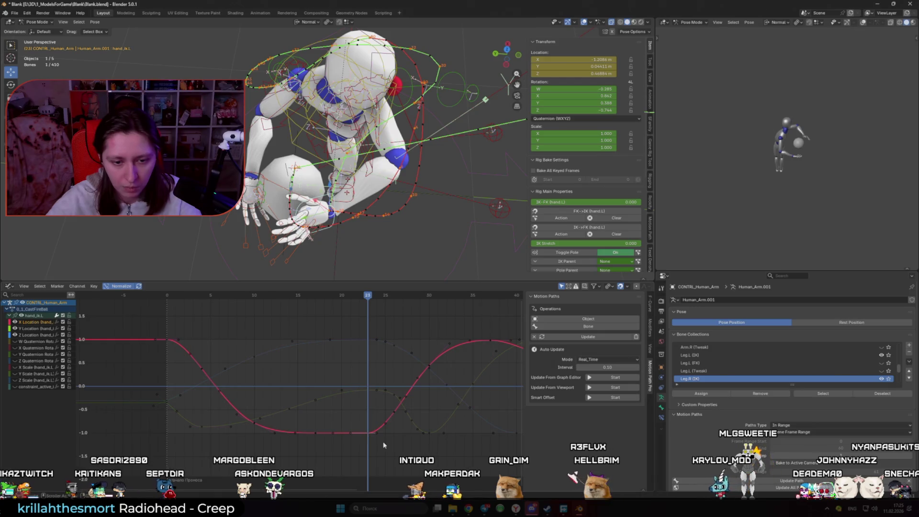
left_click(369, 436)
scroll(369, 436, "down", 1)
key("g")
key("y")
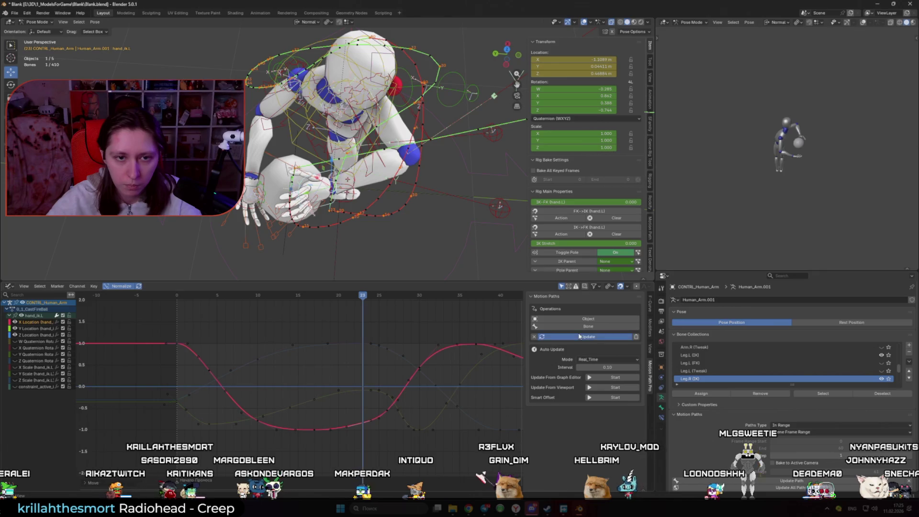
middle_click_drag(389, 237, 382, 289)
left_click(362, 392)
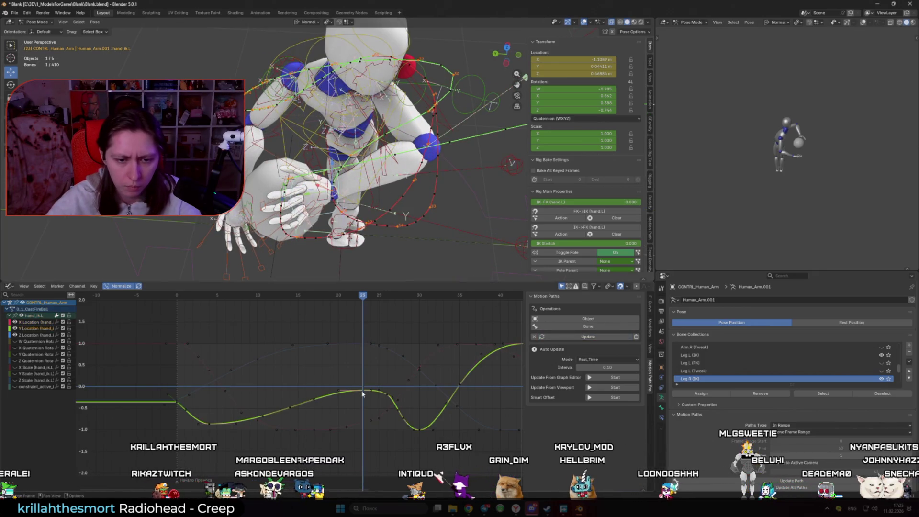
left_click(388, 392)
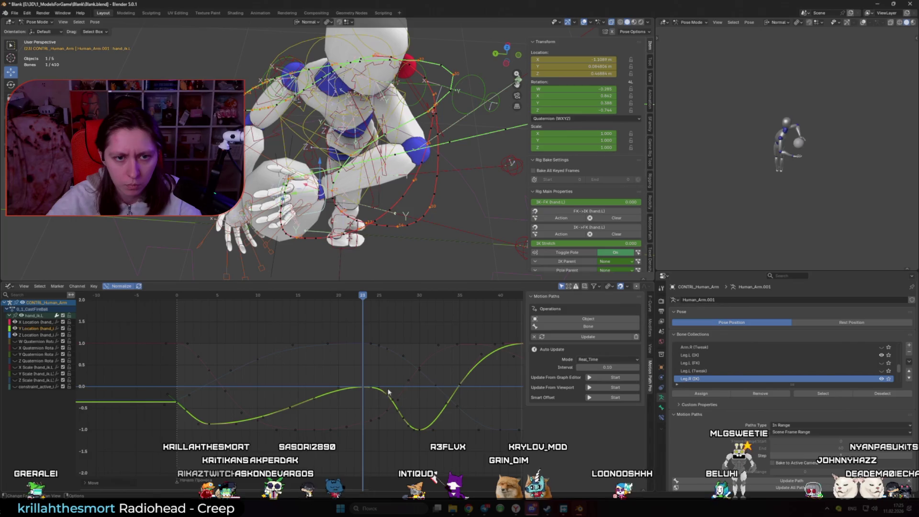
left_click(582, 337)
- Play back the catch, stop at frame 27, and hide the hand's Y location and remaining curves
key("space")
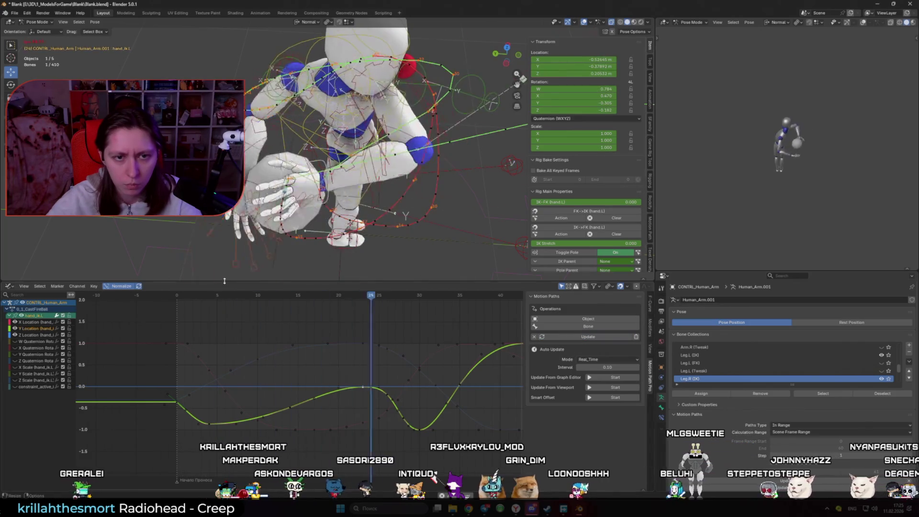
mouse_move(268, 295)
left_mouse_down()
mouse_move(366, 295)
mouse_move(318, 295)
mouse_move(372, 314)
mouse_move(363, 309)
left_mouse_up()
middle_click_drag(357, 185, 259, 229)
key("space")
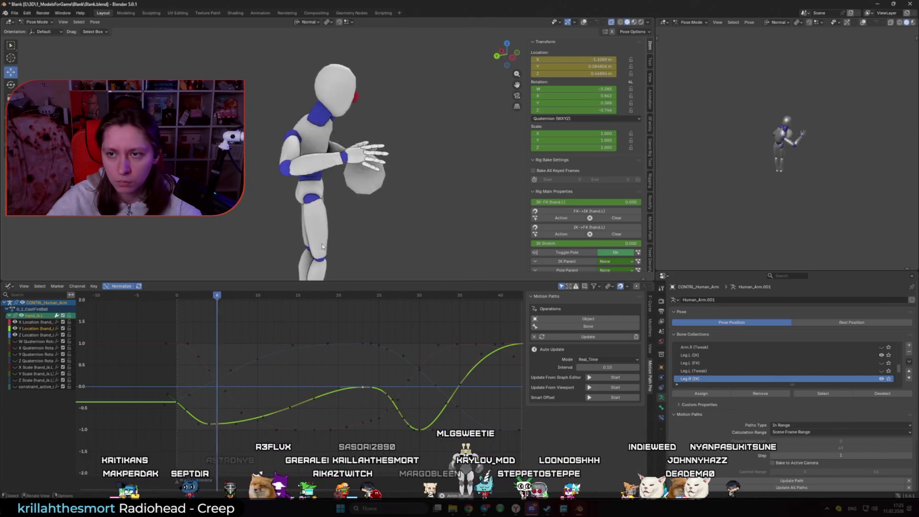
mouse_move(416, 295)
left_mouse_down()
mouse_move(399, 309)
mouse_move(364, 309)
left_mouse_up()
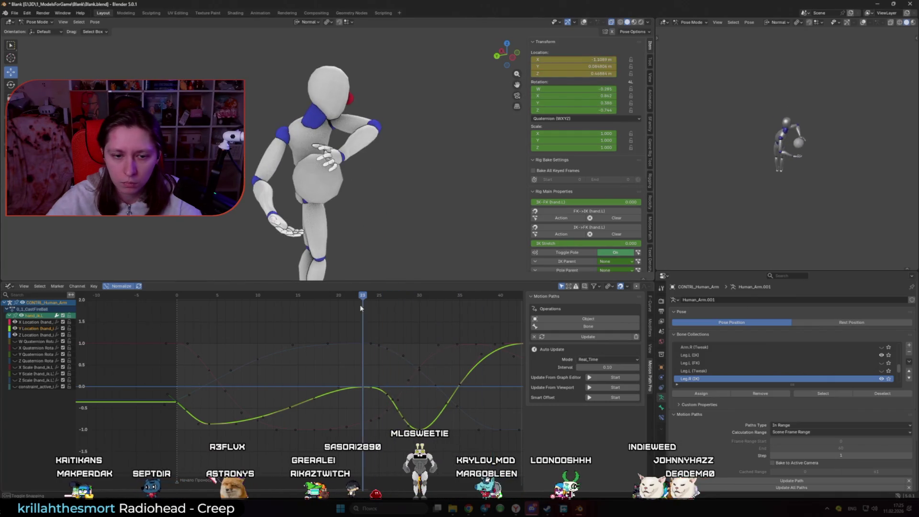
left_click(16, 328)
left_click(16, 343)
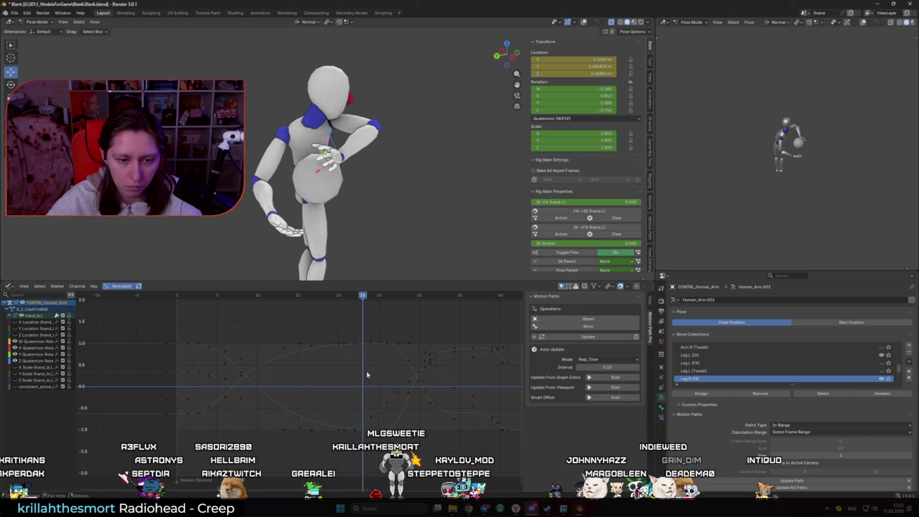
- Lower the Z Quaternion rotation key with two vertical moves
left_click(357, 421)
left_click(387, 405)
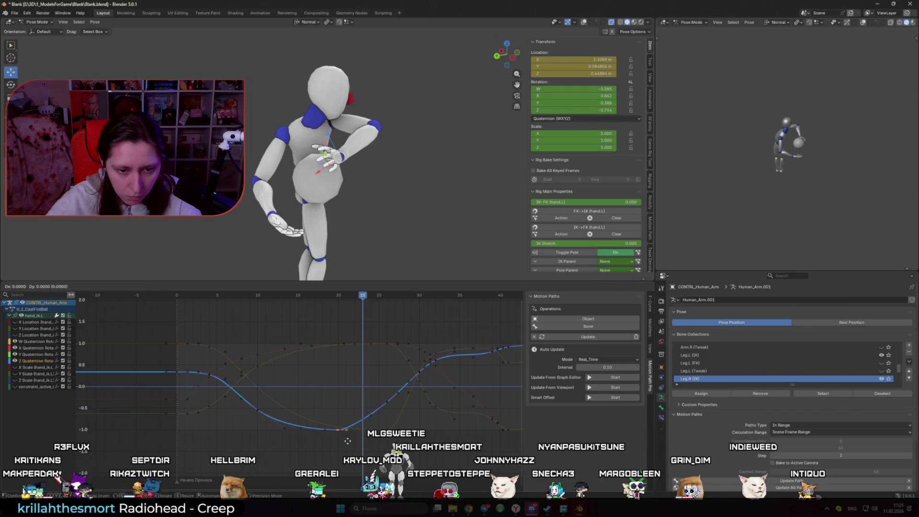
key("g")
key("y")
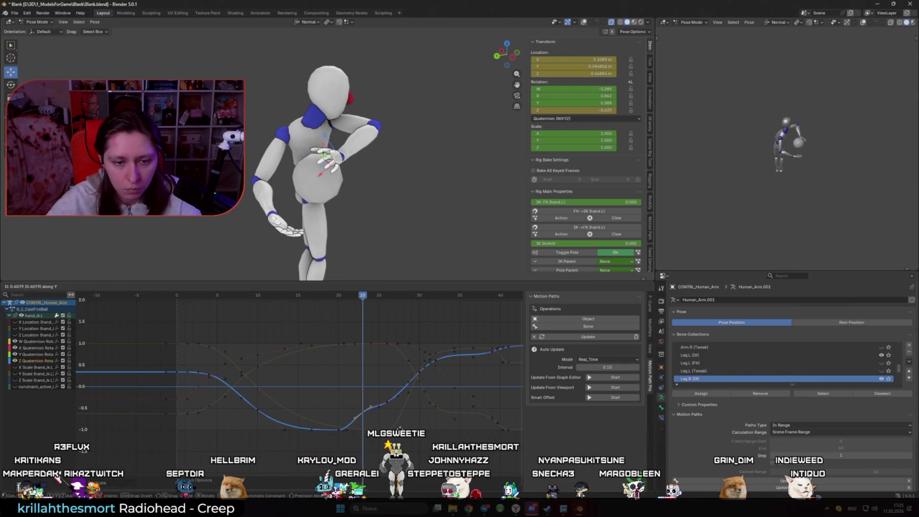
left_click(391, 405)
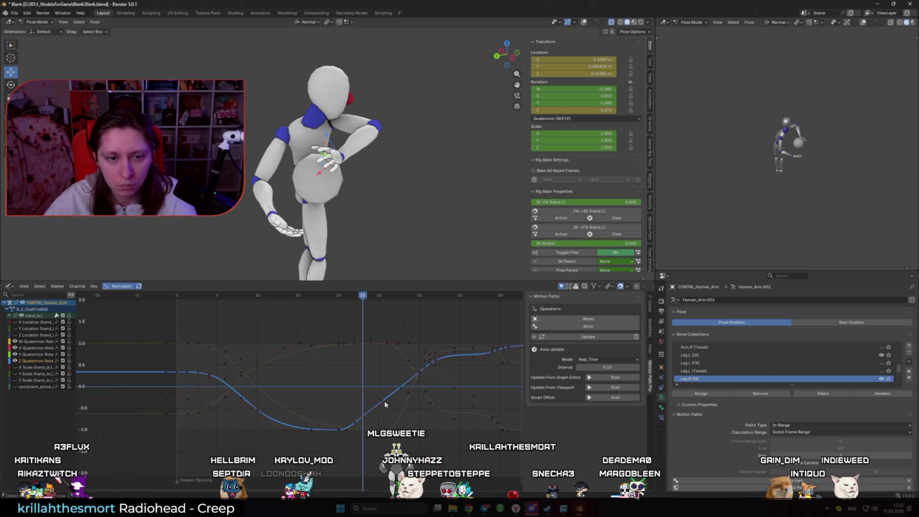
key("g")
key("y")
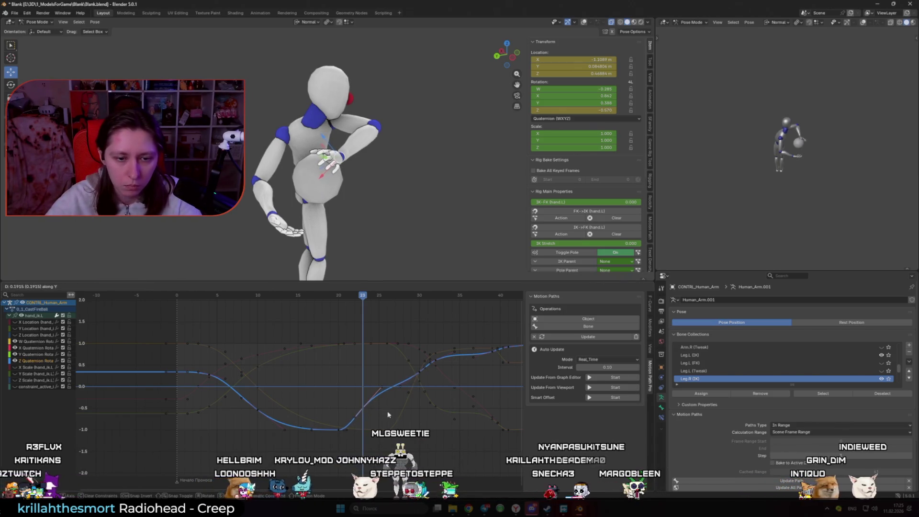
left_click(387, 411)
- Raise the X Quaternion key near frame 26
left_click(388, 346)
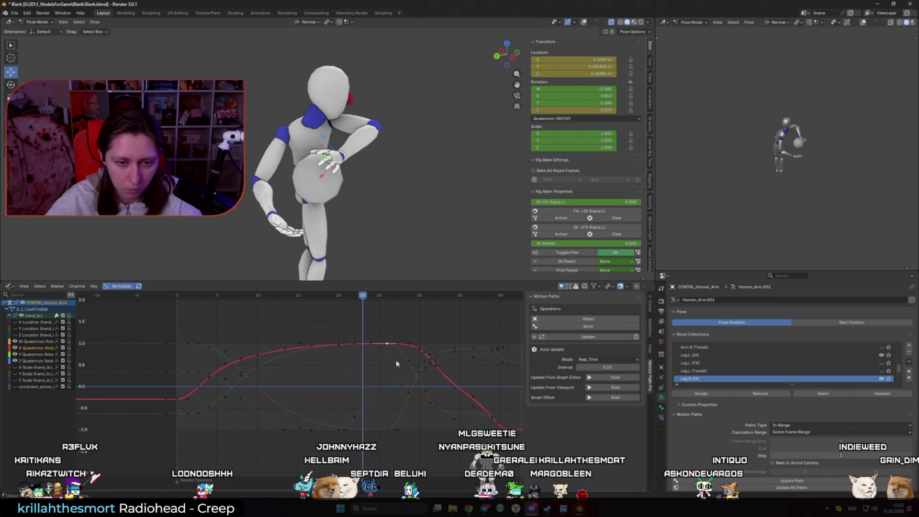
key("g")
key("y")
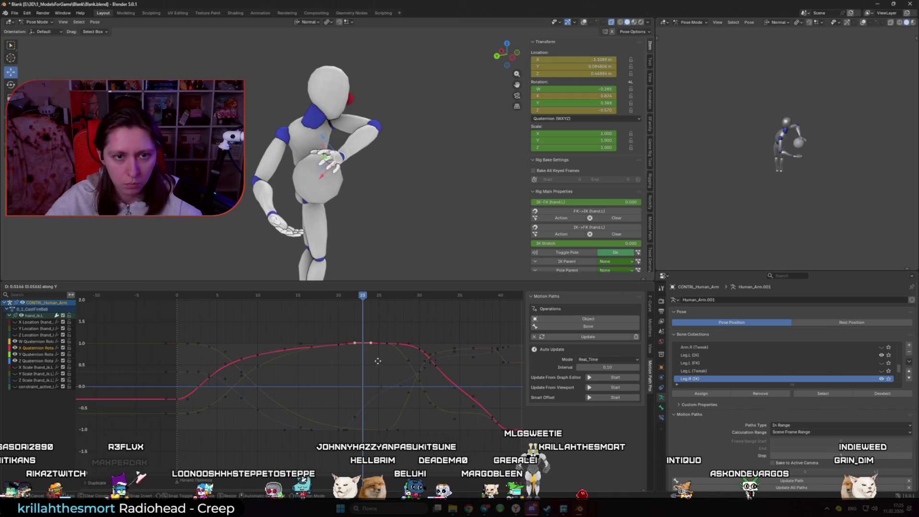
left_click(341, 346)
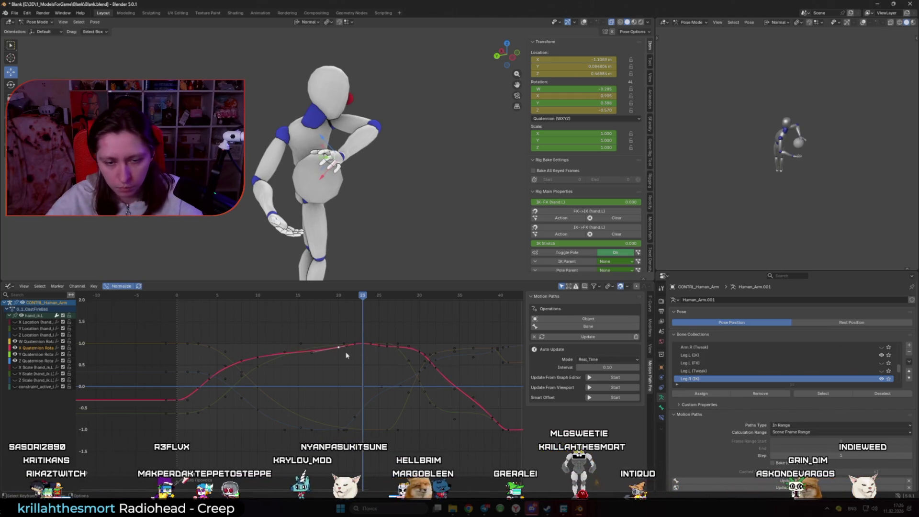
- Shift the selected Y Quaternion keys three frames earlier
left_click(413, 371)
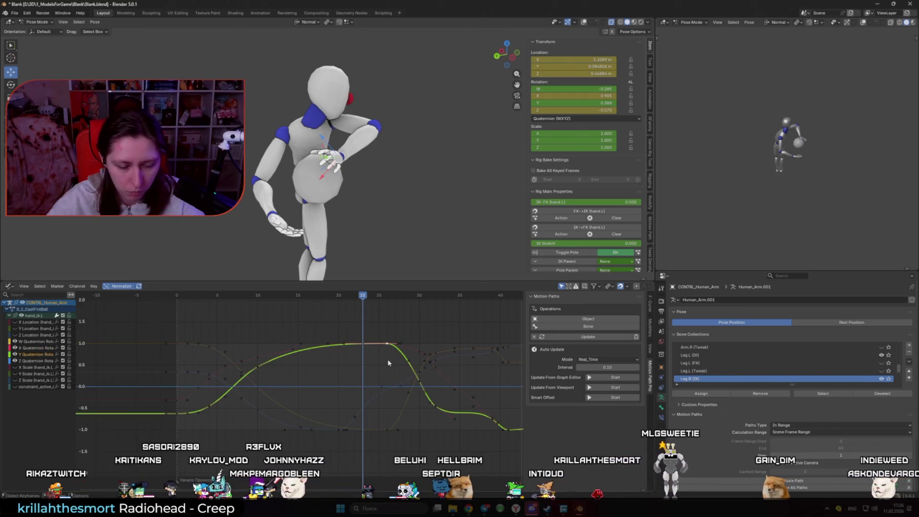
key("g")
key("x")
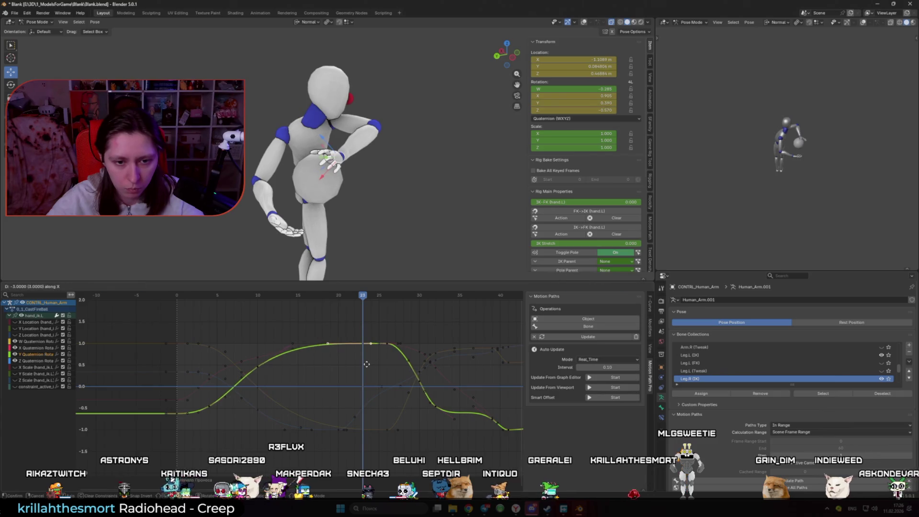
key("Escape")
- Step back to around frame 14, view the character side-on, and play to review
mouse_move(378, 225)
middle_mouse_down()
mouse_move(397, 230)
mouse_move(398, 242)
middle_mouse_up()
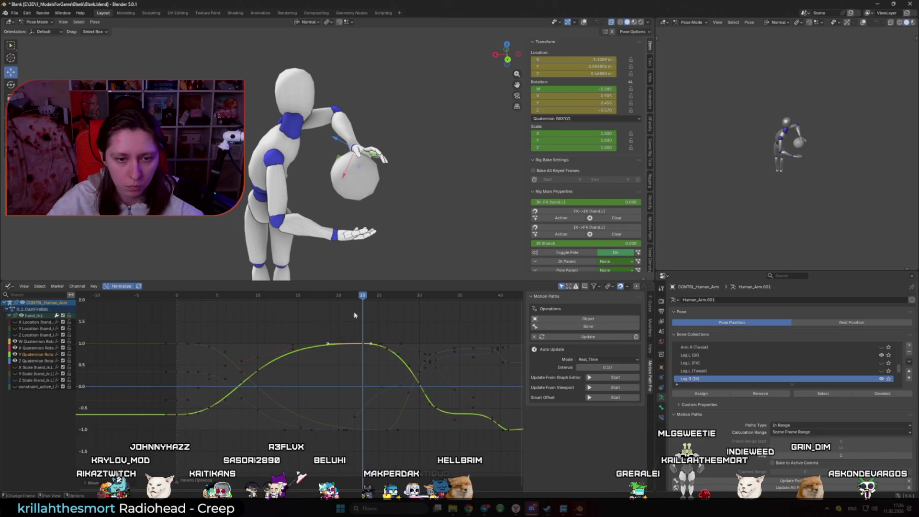
key("Left")
key("Left")
key("Left")
key("Left")
key("Left")
middle_click_drag(375, 232, 229, 238)
key("space")
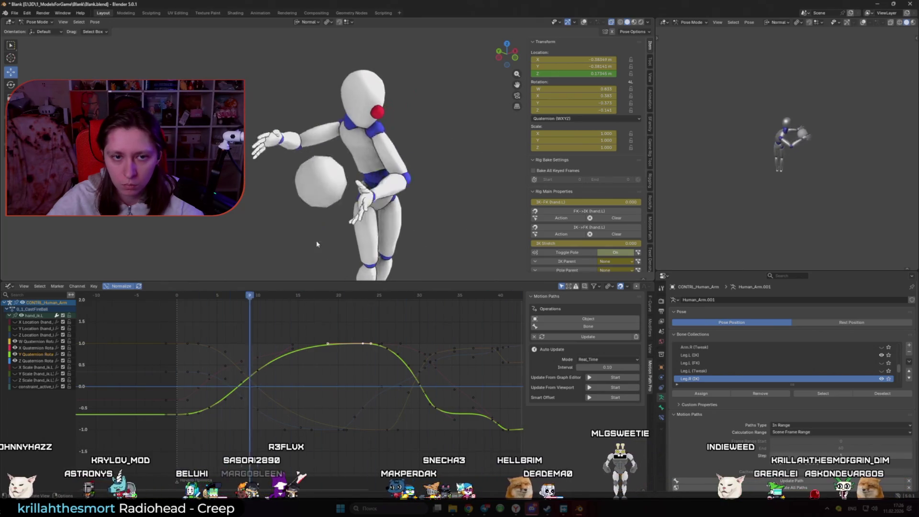
- Jump to frame 22 and show only the X, Y and Z location curves
mouse_move(317, 293)
left_mouse_down()
mouse_move(368, 312)
mouse_move(334, 312)
left_mouse_up()
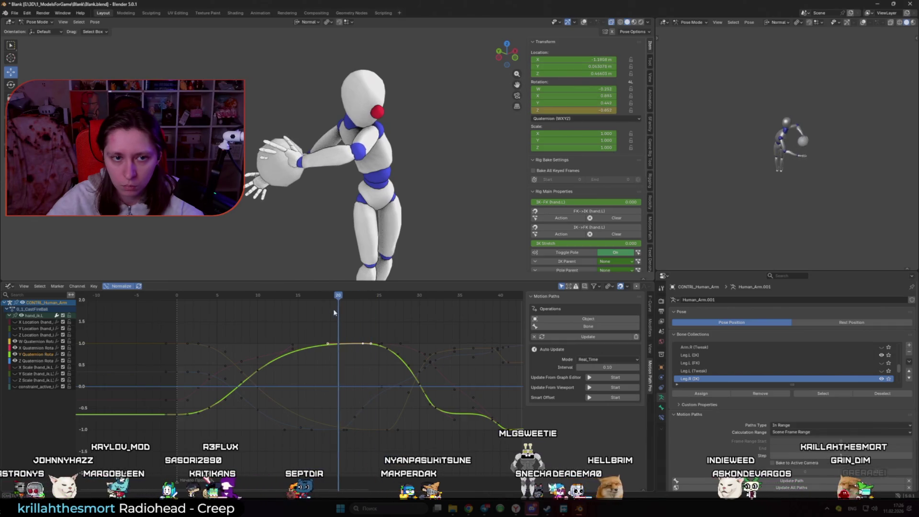
left_click(15, 325)
left_click_drag(15, 323, 15, 336)
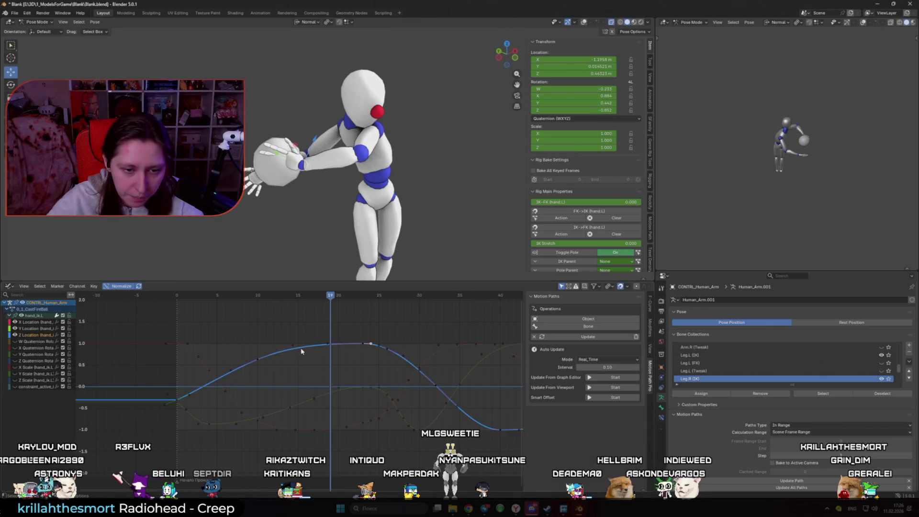
- Lower the Y Location key near frame 15 and slightly shift the key near frame 4
left_click(364, 347)
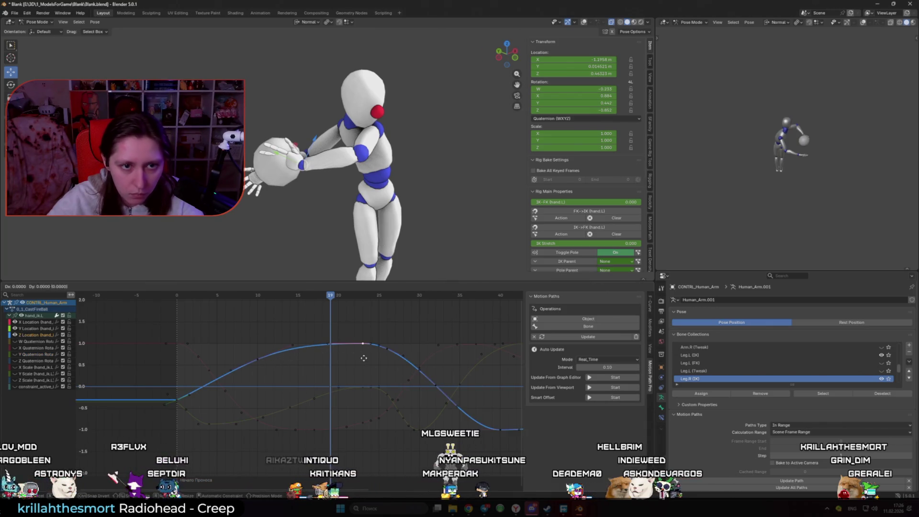
left_click(368, 391)
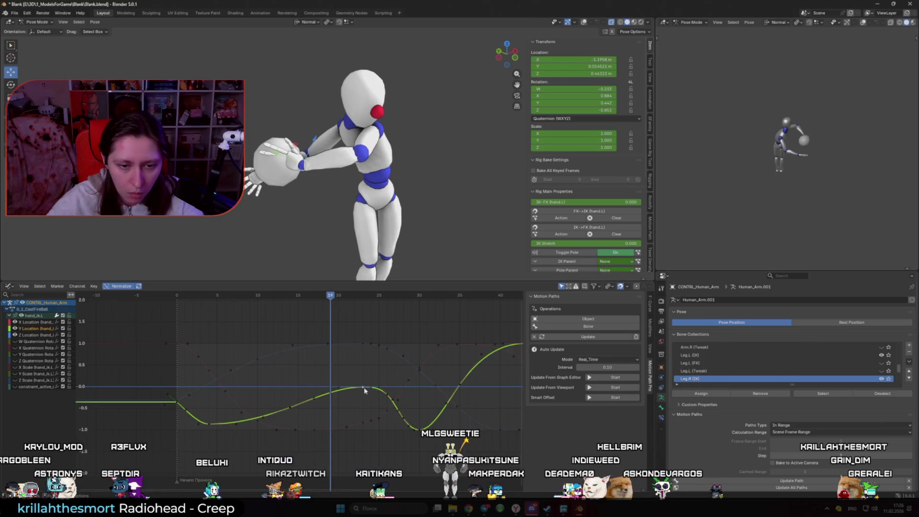
key("g")
key("x")
key("Escape")
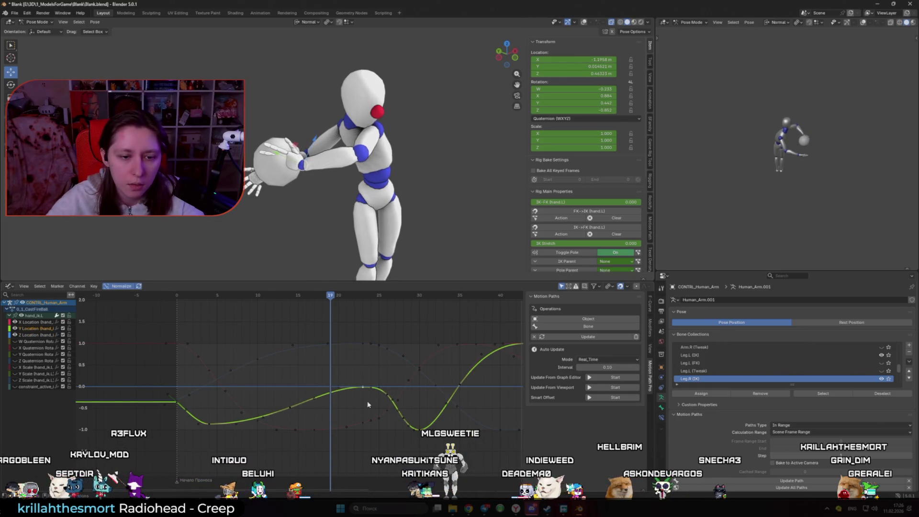
key("g")
key("y")
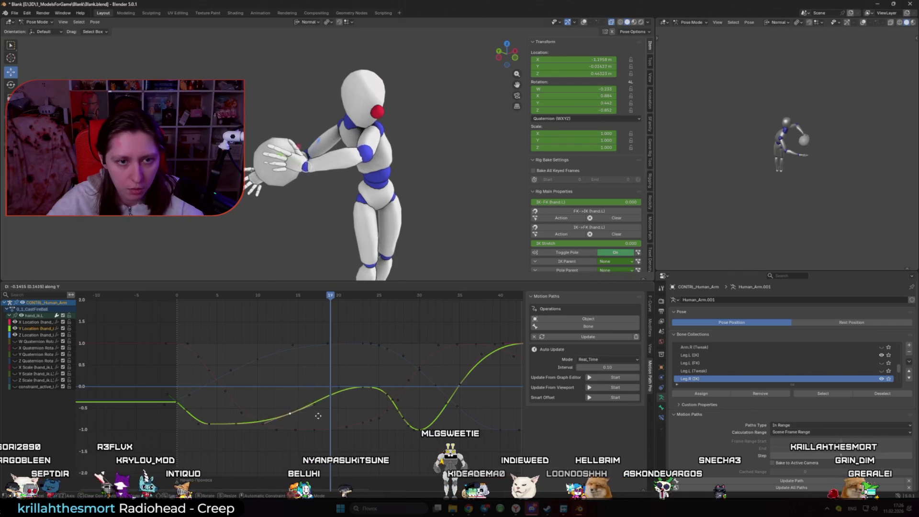
left_click(317, 422)
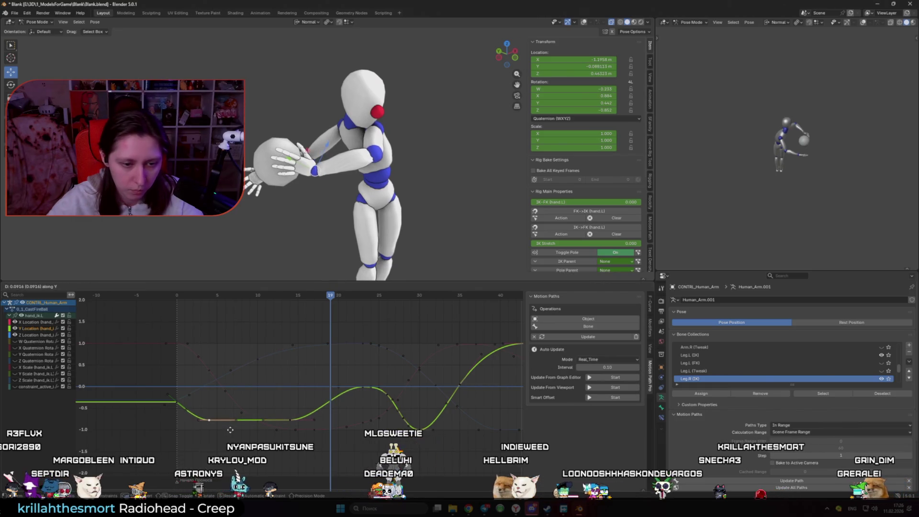
key("g")
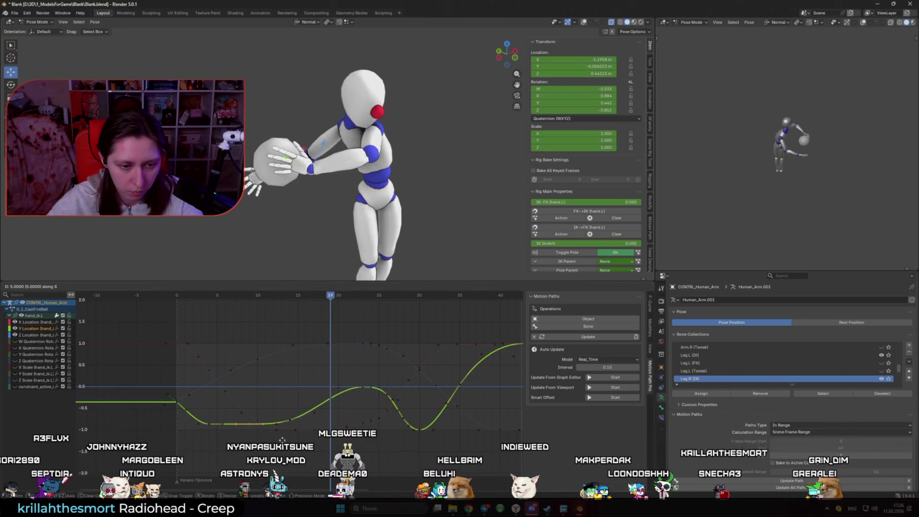
left_click(239, 438)
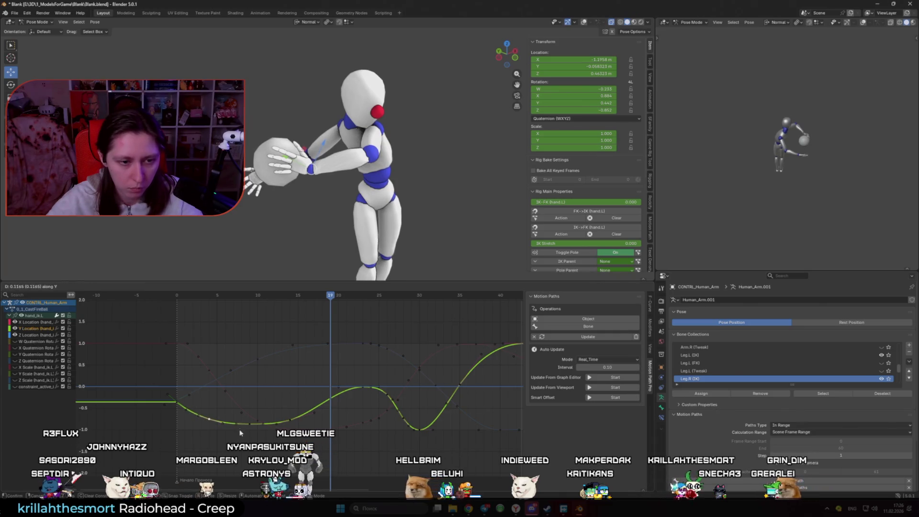
- Scrub from frame 12 to frame 29 and play the animation to review the motion
key("Down")
key("Down")
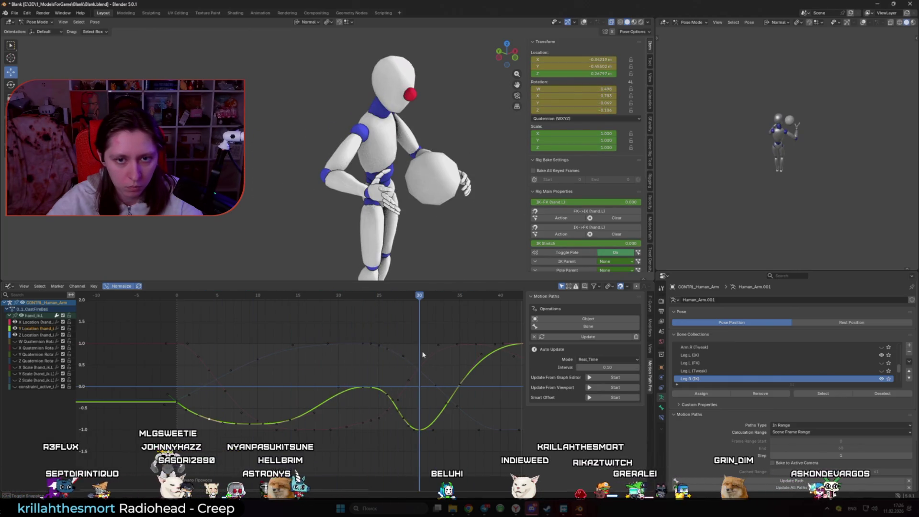
left_click(330, 297)
left_click_drag(331, 297, 411, 306)
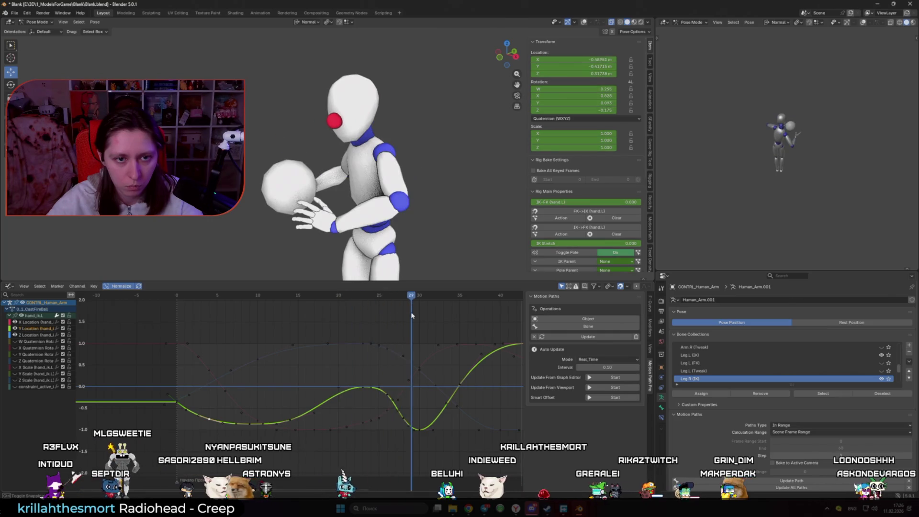
key("space")
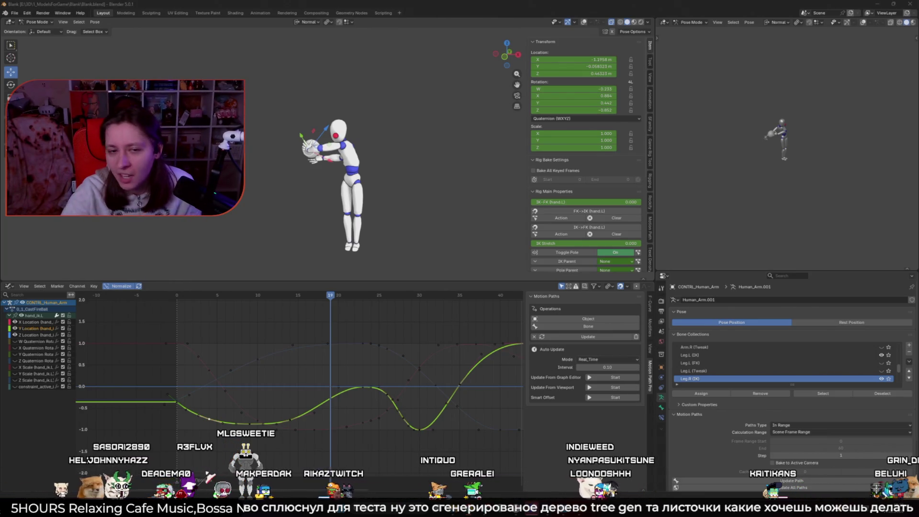
- Zoom out around the character, then switch to the front view with overlays on
mouse_move(283, 192)
middle_mouse_down("ctrl")
mouse_move(282, 217)
mouse_move(338, 217)
mouse_move(326, 227)
middle_mouse_up("ctrl")
left_click(178, 295)
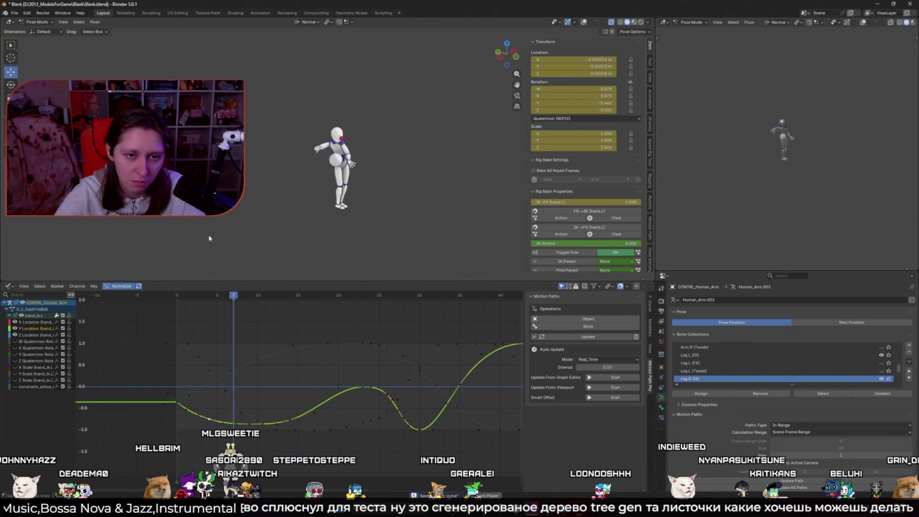
middle_click_drag(190, 241, 325, 241)
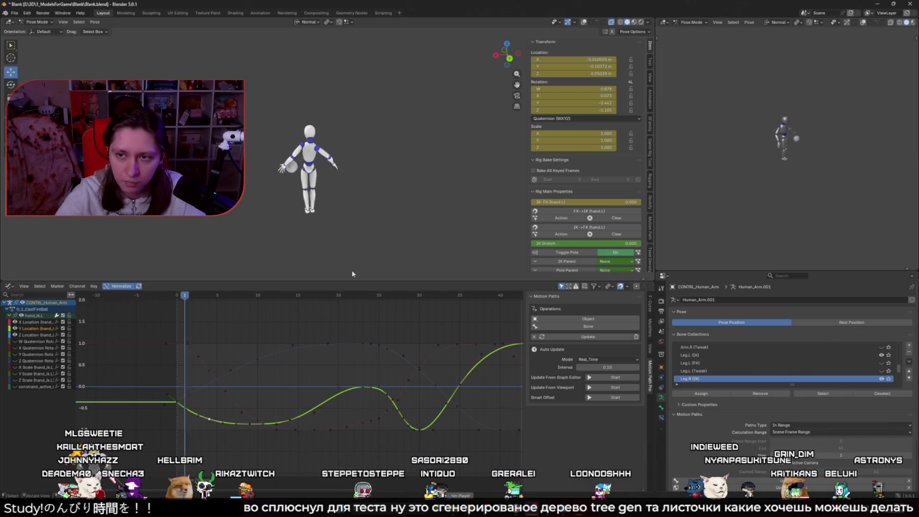
mouse_move(290, 293)
left_mouse_down()
mouse_move(180, 294)
mouse_move(215, 294)
left_mouse_up()
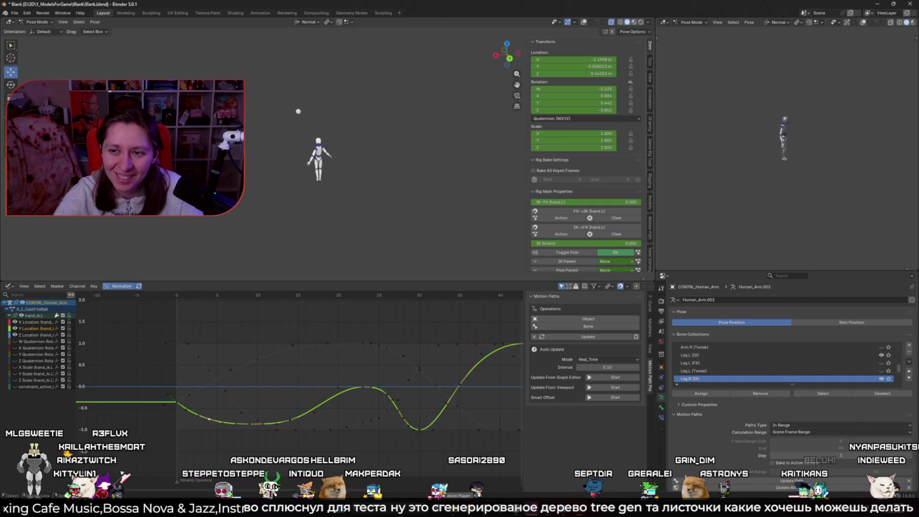
middle_click_drag(364, 178, 394, 179)
scroll(394, 178, "up", 5)
key("KP_1")
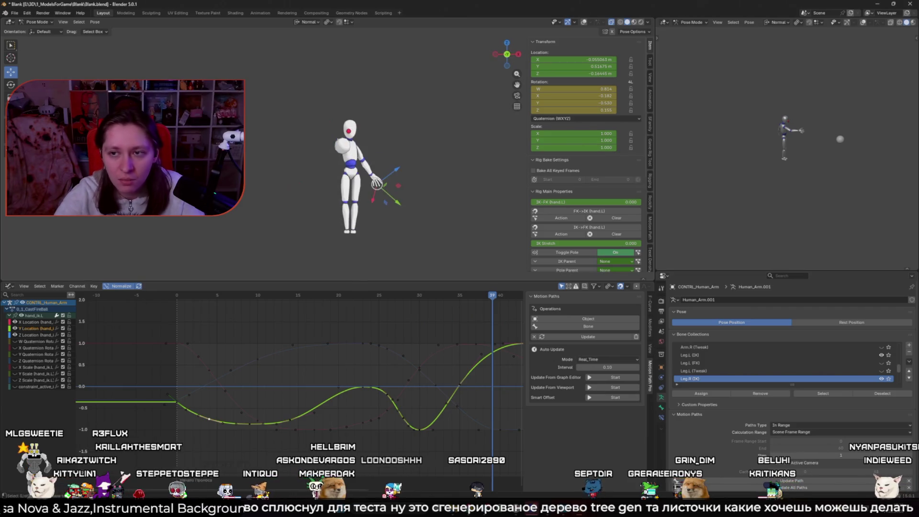
key("shift+alt+z")
scroll(350, 168, "up", 3)
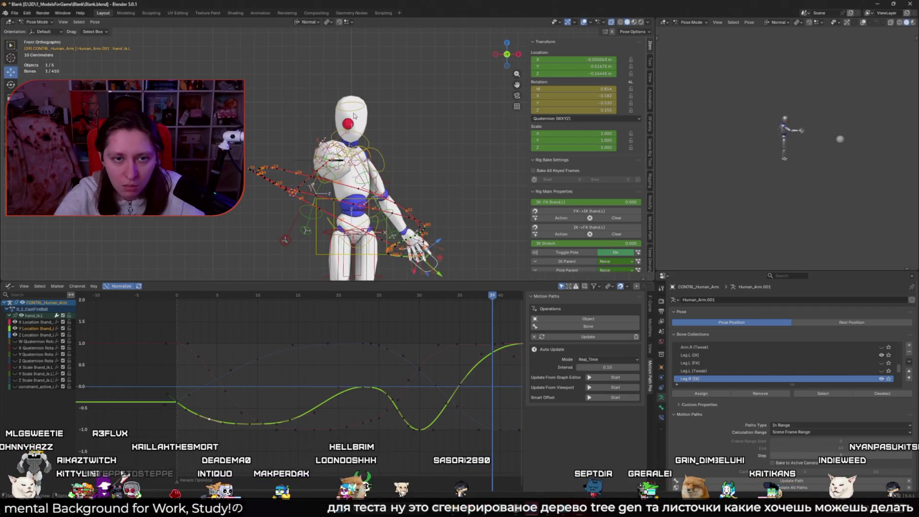
- Select the head bone, step through frames 0 to 50, then switch to Object Mode
left_click(349, 112)
mouse_move(239, 325)
left_mouse_down()
mouse_move(201, 326)
mouse_move(501, 322)
left_mouse_up()
key("Home")
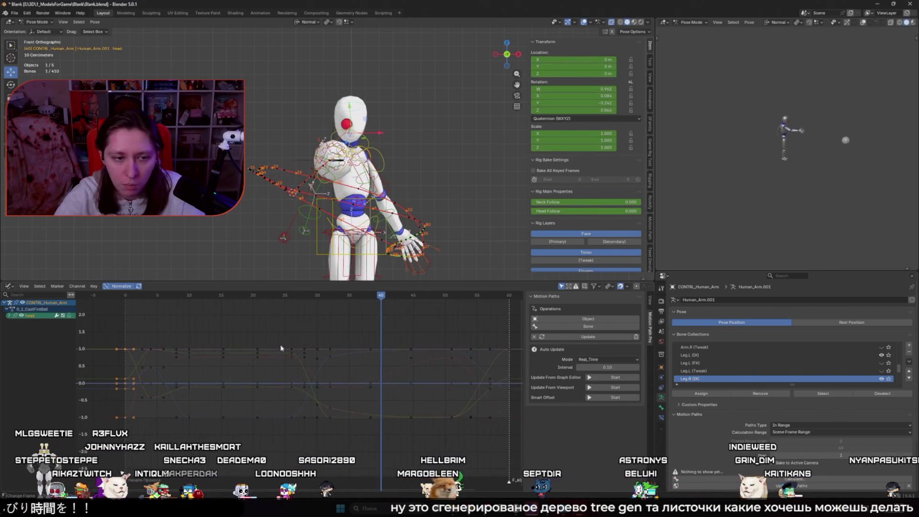
left_click(124, 297)
mouse_move(401, 297)
left_mouse_down()
mouse_move(369, 297)
mouse_move(427, 306)
left_mouse_up()
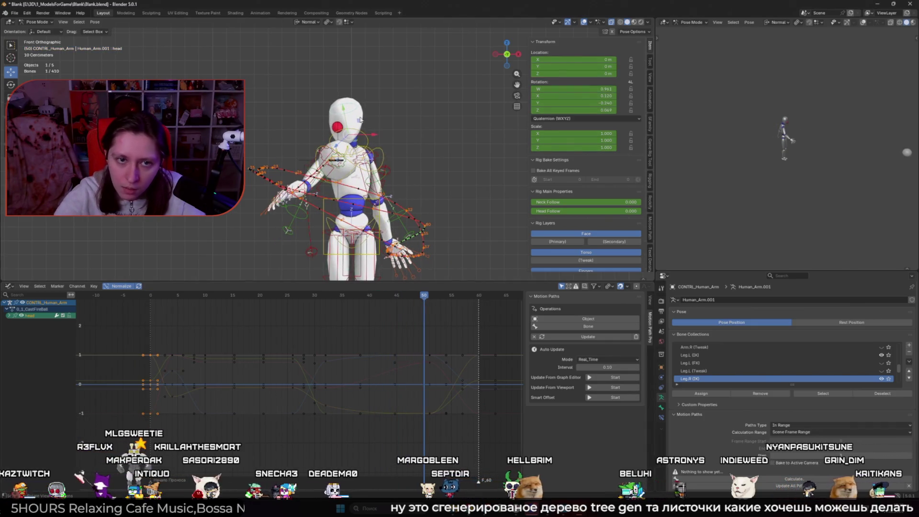
scroll(356, 129, "down", 5)
mouse_move(357, 130)
middle_mouse_down()
mouse_move(401, 199)
mouse_move(349, 213)
middle_mouse_up()
key("ctrl+Tab")
- Deselect the rig, add a circle mesh, then undo it
scroll(424, 206, "down", 3)
left_click(424, 207)
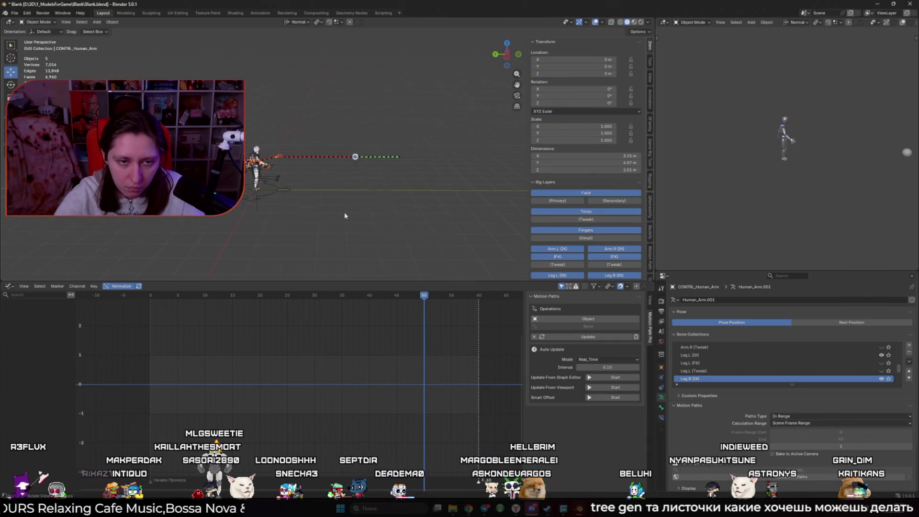
key("shift+a")
mouse_move(322, 223)
left_click(368, 234)
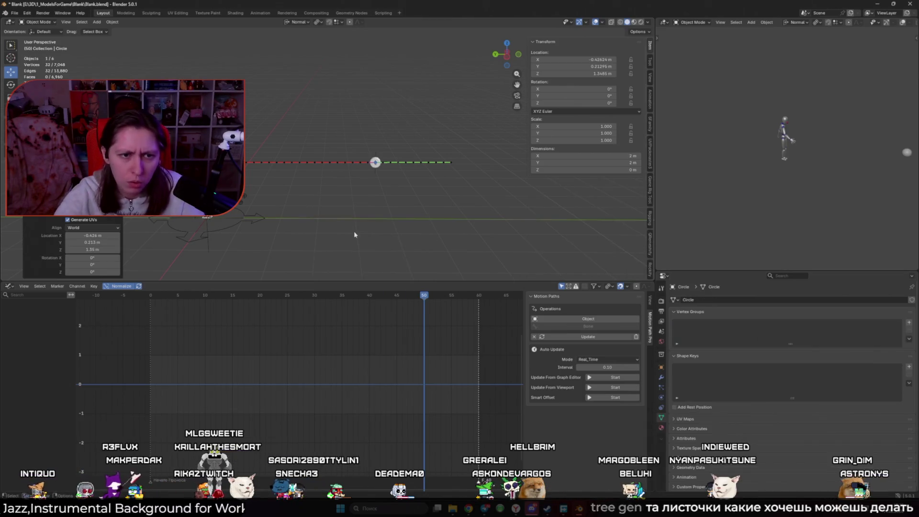
key("KP_5")
mouse_move(355, 231)
middle_mouse_down()
mouse_move(296, 177)
mouse_move(409, 219)
middle_mouse_up()
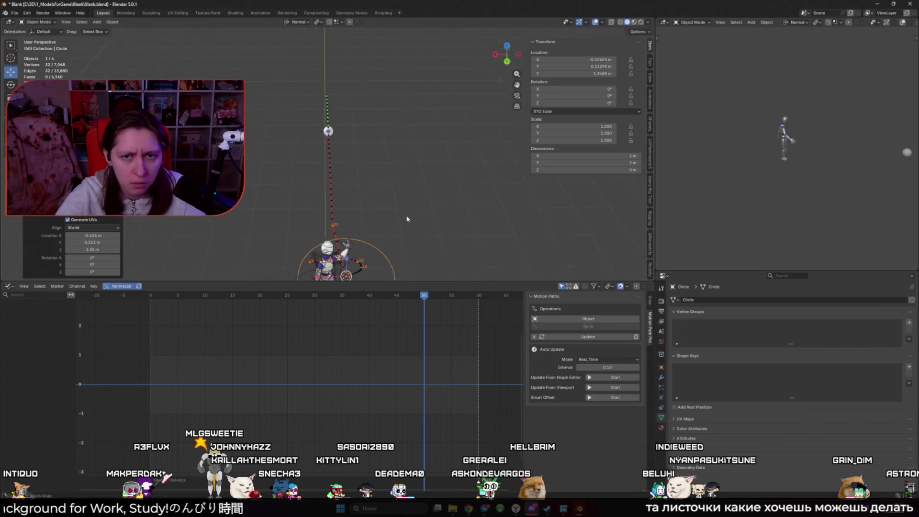
key("ctrl+z")
- Add a circle again in side view, rotating it -90°, then undo the rotation
key("shift+a")
mouse_move(407, 215)
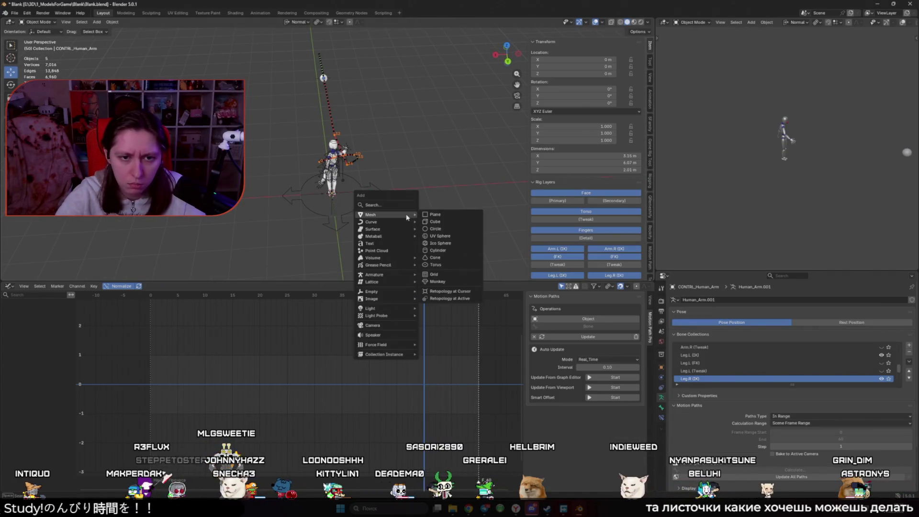
left_click(441, 229)
key("ctrl+KP_3")
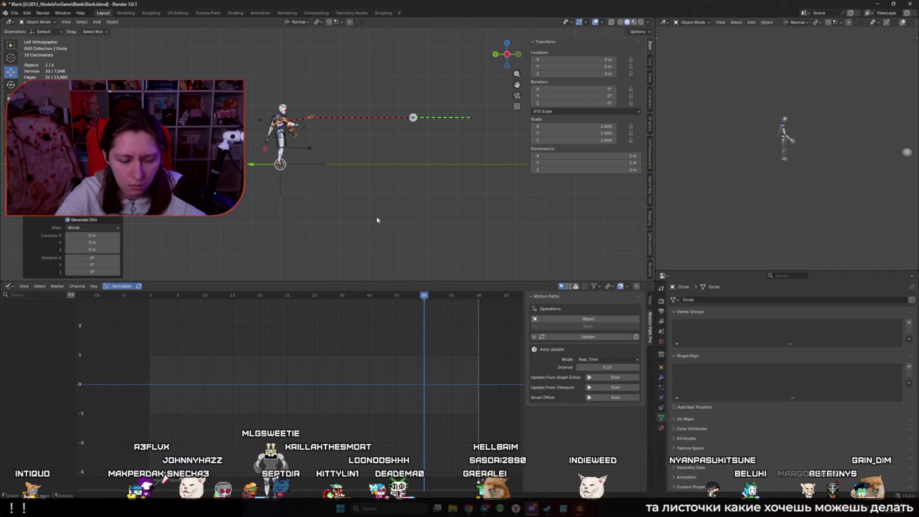
key("r")
left_click(309, 105)
key("g")
key("Escape")
key("ctrl+z")
- Place the circle in front of the character and stand it upright at -90°
key("g")
left_click(473, 138)
key("r")
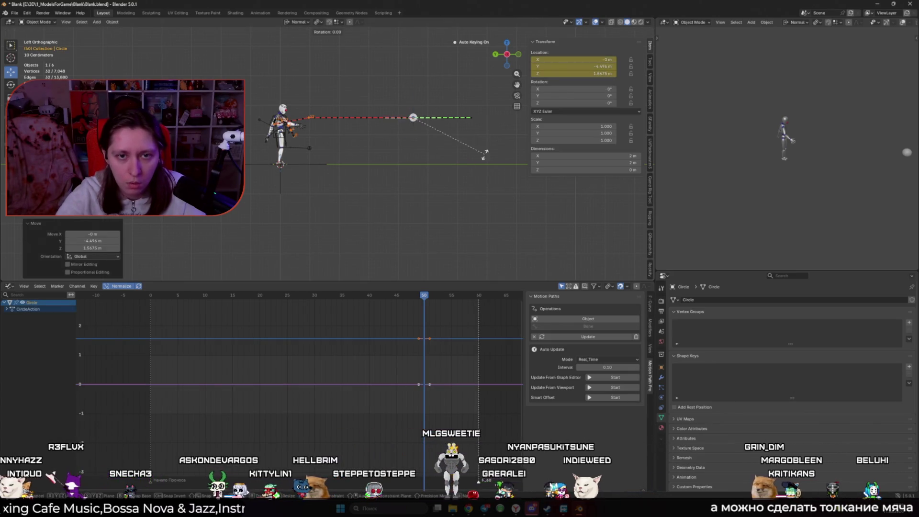
left_click(424, 98)
middle_click_drag(424, 98, 406, 149)
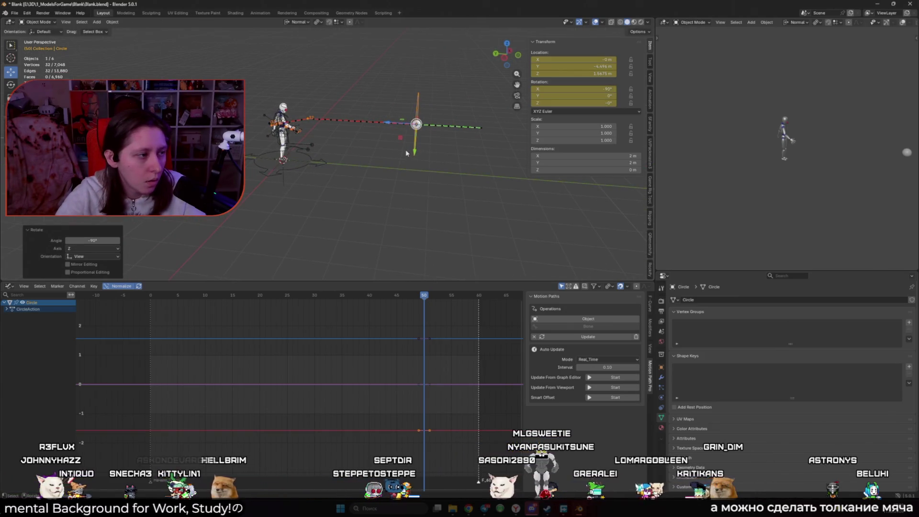
- Play and stop the animation, then return to the start
key("space")
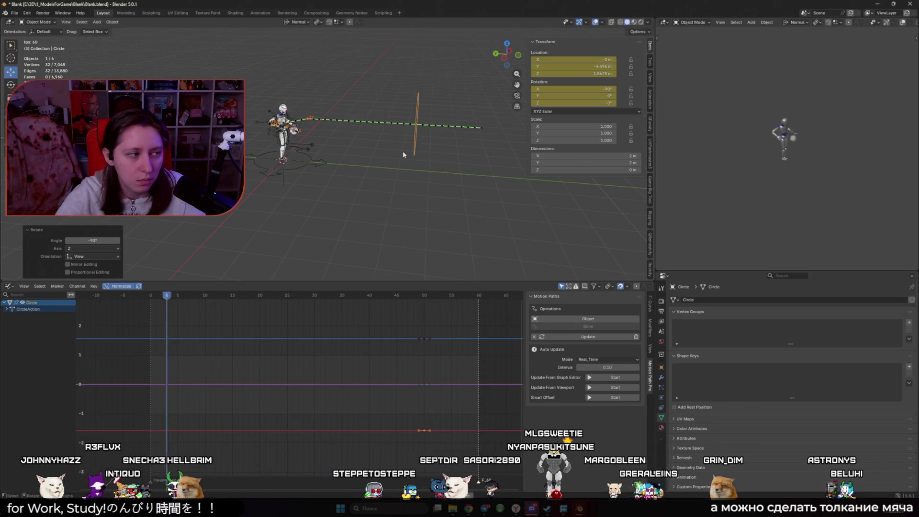
key("space")
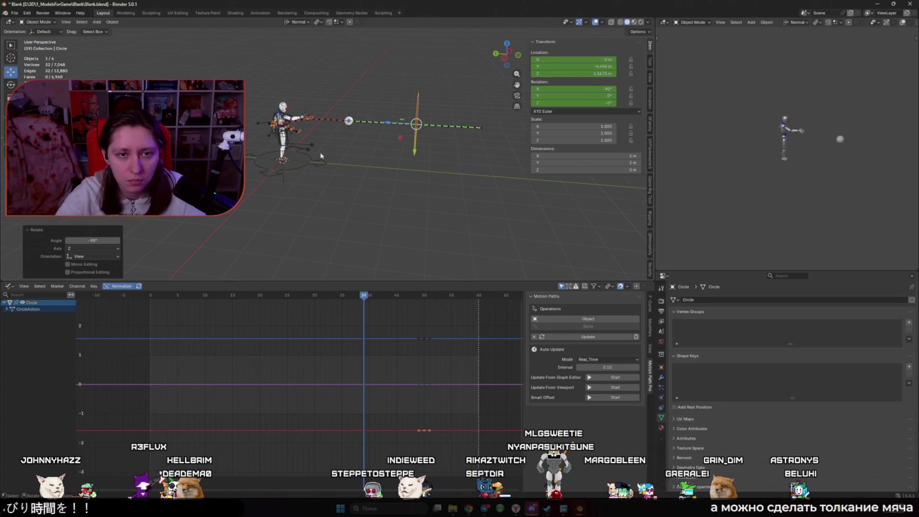
scroll(319, 158, "up", 5)
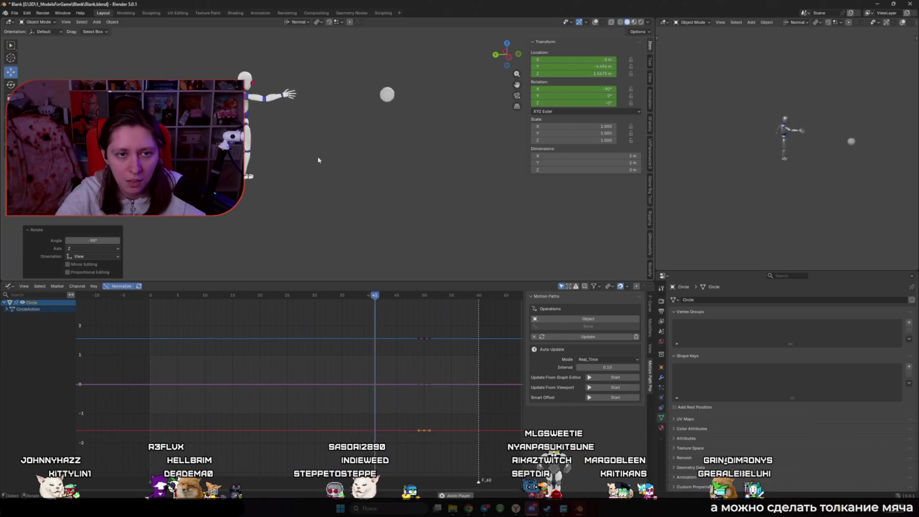
left_click(148, 296)
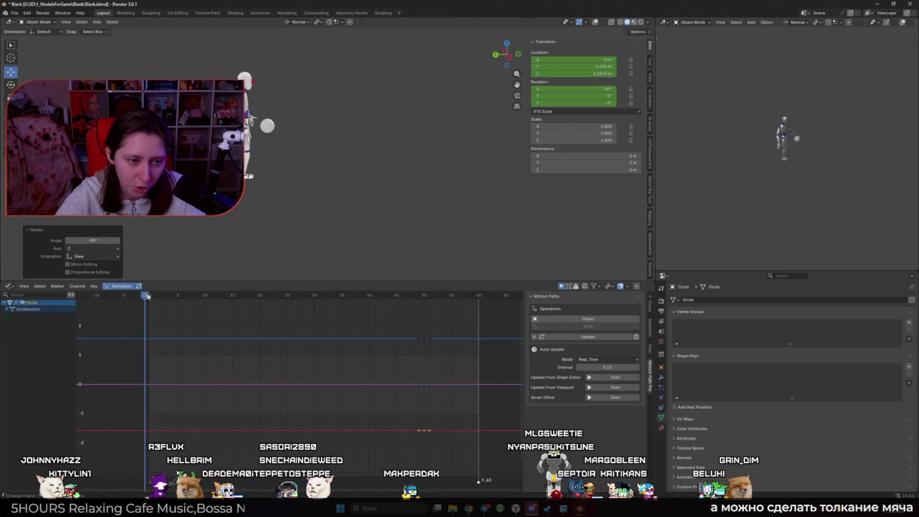
- Select the head bone in Pose Mode and add a Track To bone constraint
left_click_drag(148, 297, 156, 297)
key("shift+alt+z")
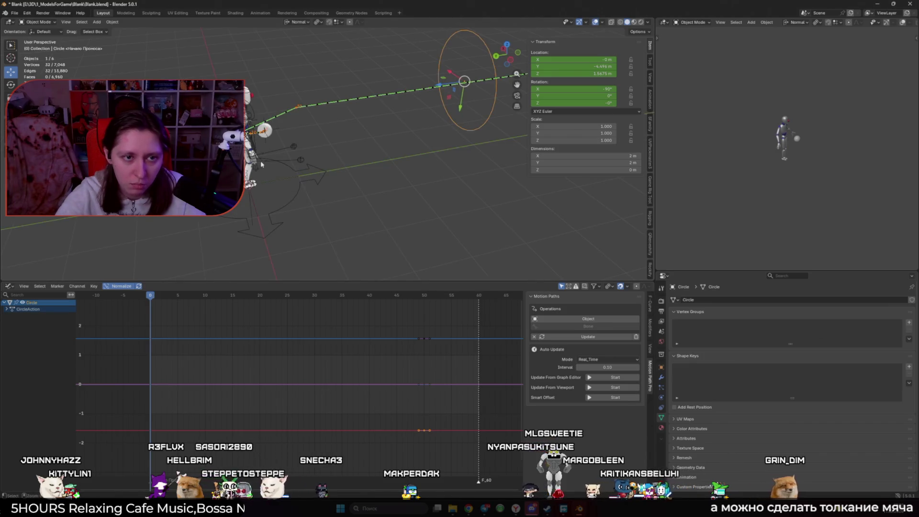
left_click(253, 110)
key("ctrl+Tab")
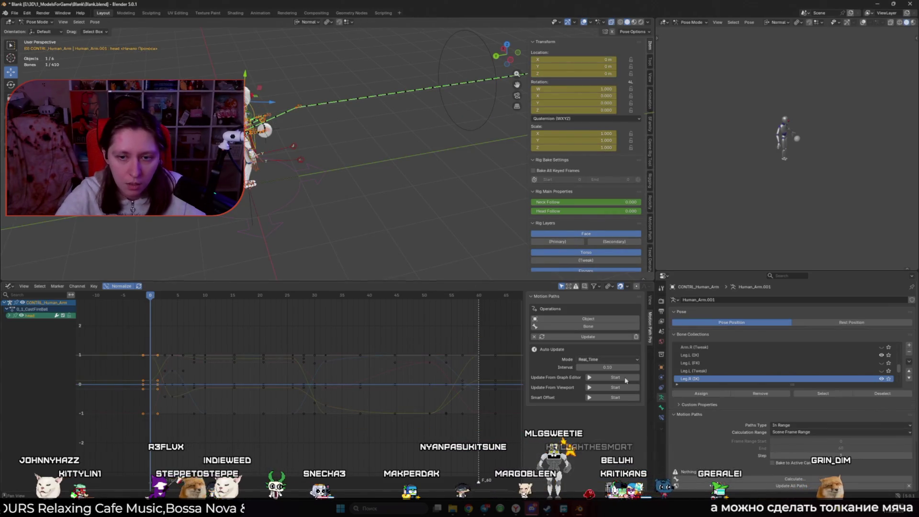
left_click(662, 418)
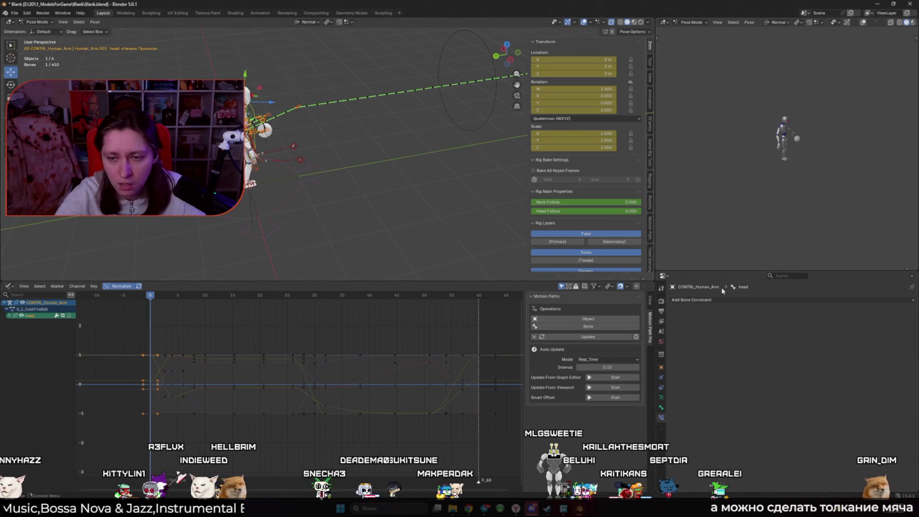
left_click(734, 300)
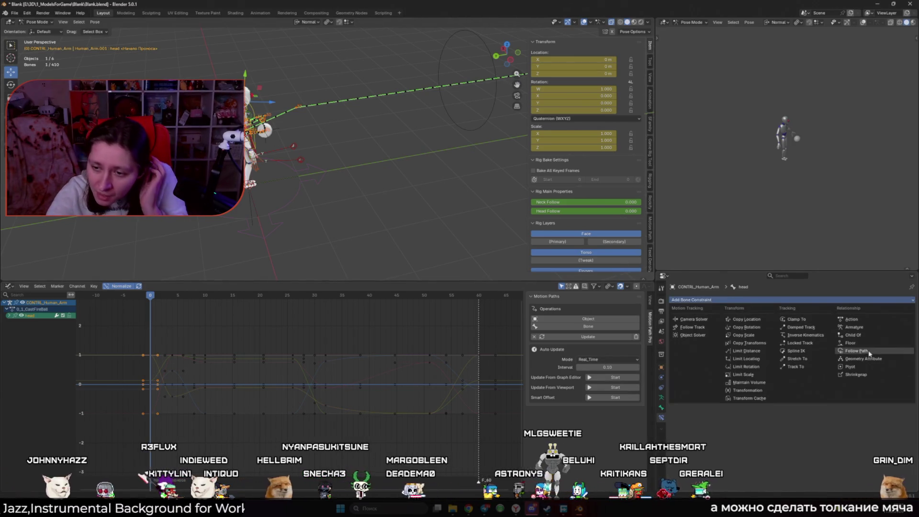
left_click(796, 367)
- Check the circle object's name, then return to the head bone and start filling the Track To target
right_click(345, 211)
middle_click_drag(345, 211, 445, 226)
left_click(445, 225)
key("ctrl+Tab")
left_click(441, 208)
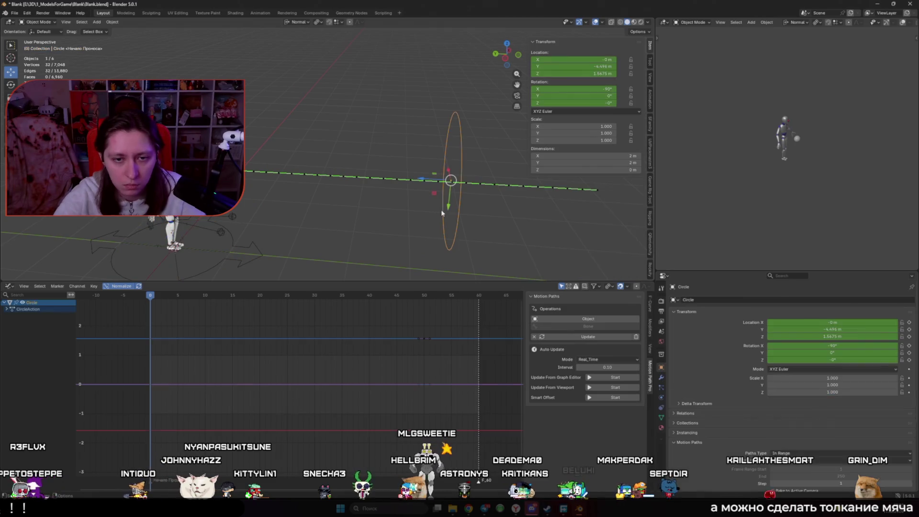
key("F2")
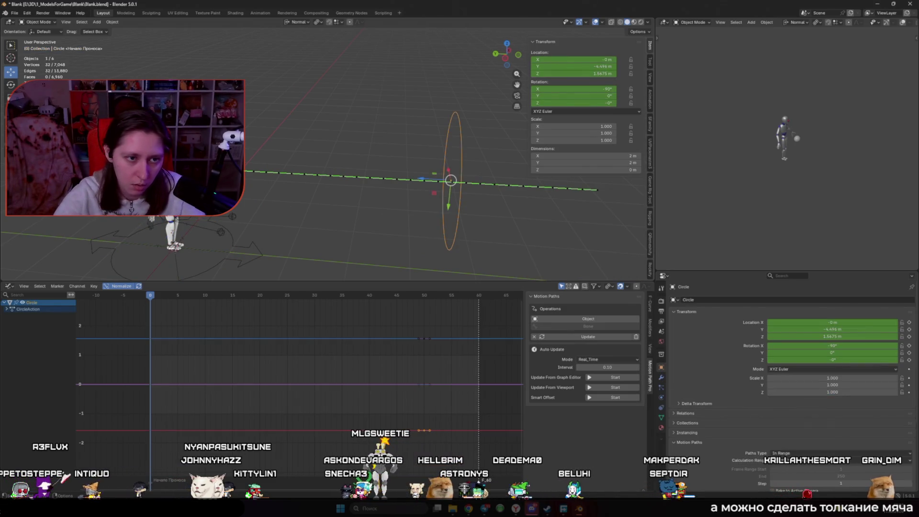
key("ctrl+z")
key("ctrl+z")
left_click(788, 323)
- Set Circle as the Track To target and frame the character
type("Circle")
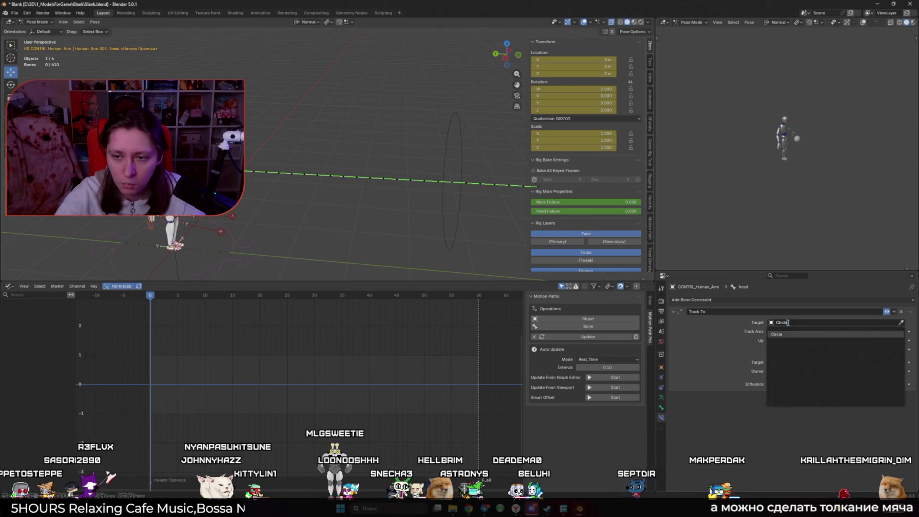
key("Return")
key("KP_Decimal")
middle_click_drag(335, 192, 375, 195)
- Try Local Space for target and owner, then return both to World Space
left_click(778, 372)
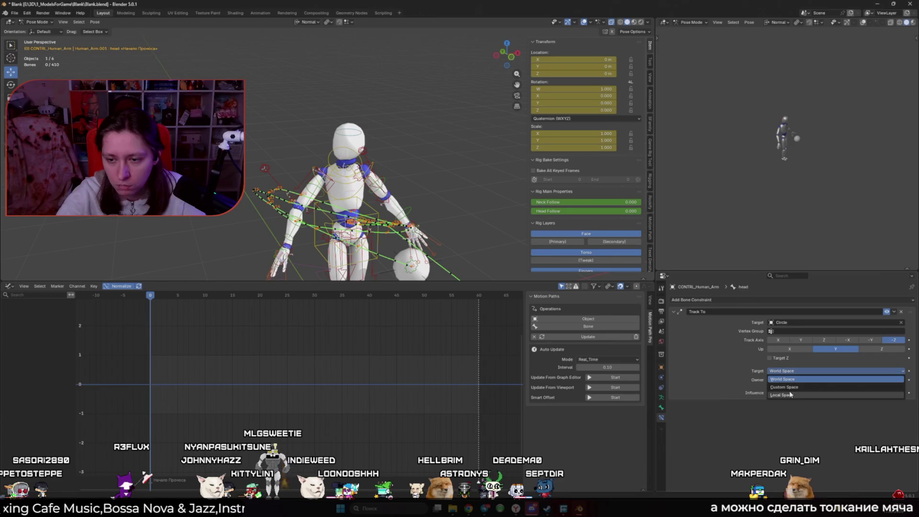
left_click(782, 395)
left_click(782, 380)
left_click(795, 423)
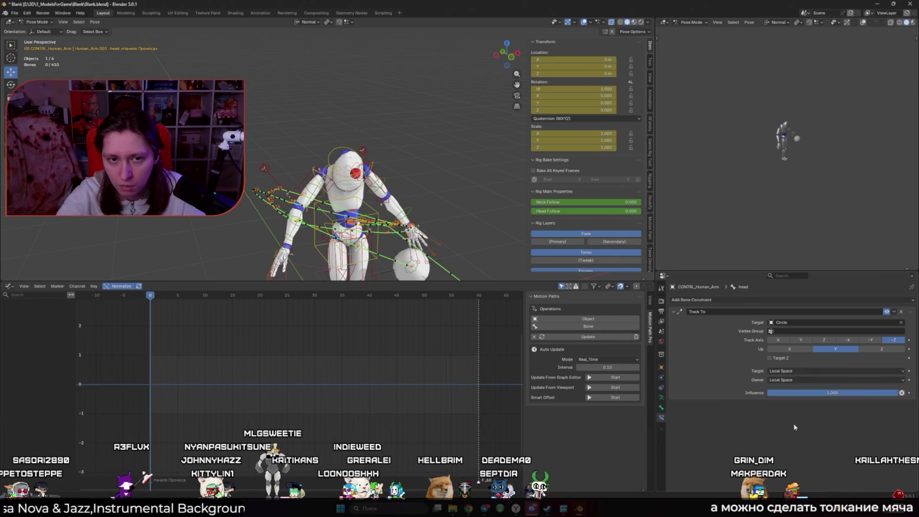
left_click(790, 372)
left_click(793, 379)
left_click(793, 380)
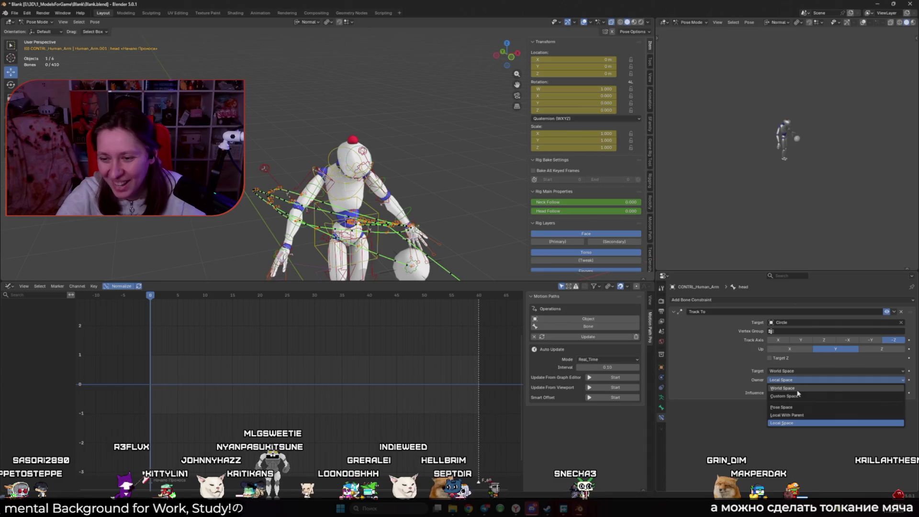
left_click(799, 389)
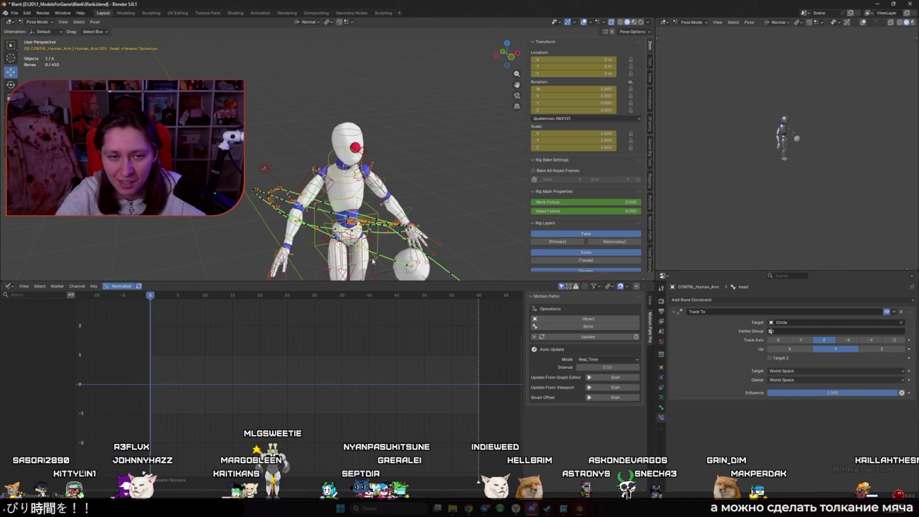
- Play the animation, enable the Track To constraint and set its Up axis to Z
key("space")
scroll(379, 254, "down", 4)
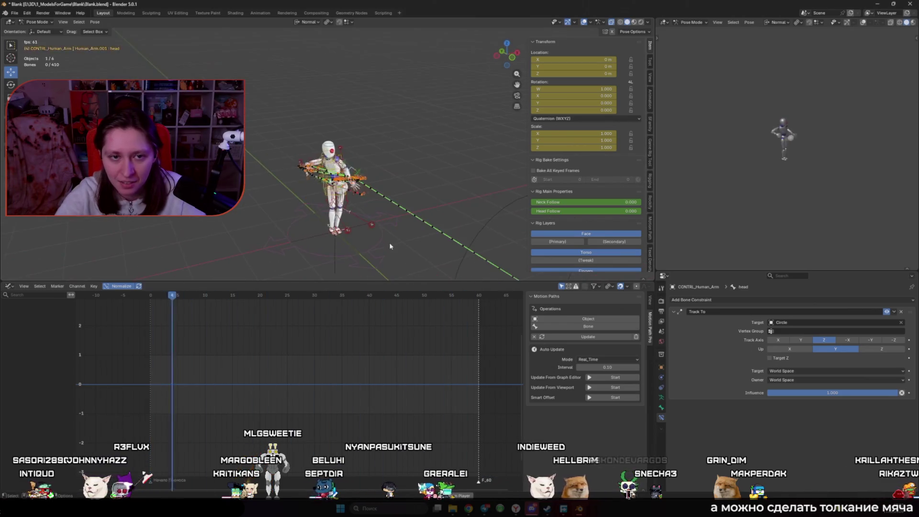
key("KP_3")
scroll(380, 211, "up", 2)
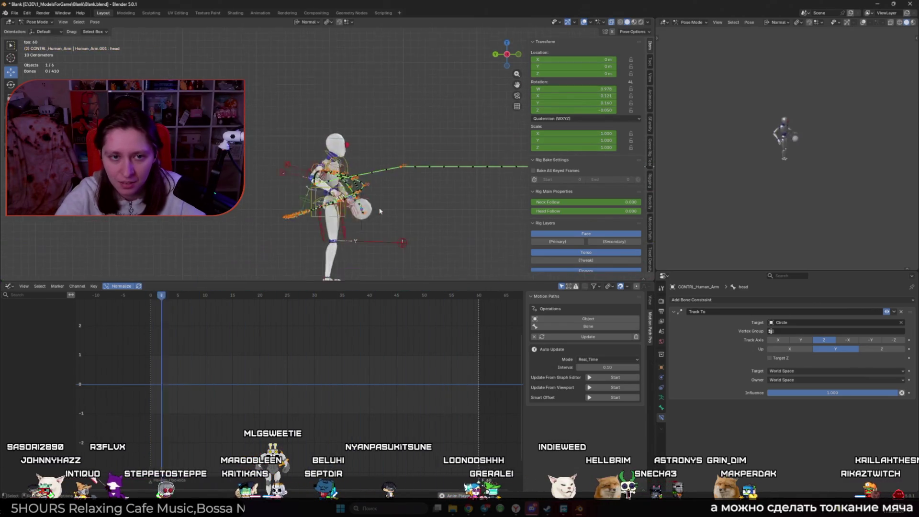
left_click(887, 311)
left_click(789, 349)
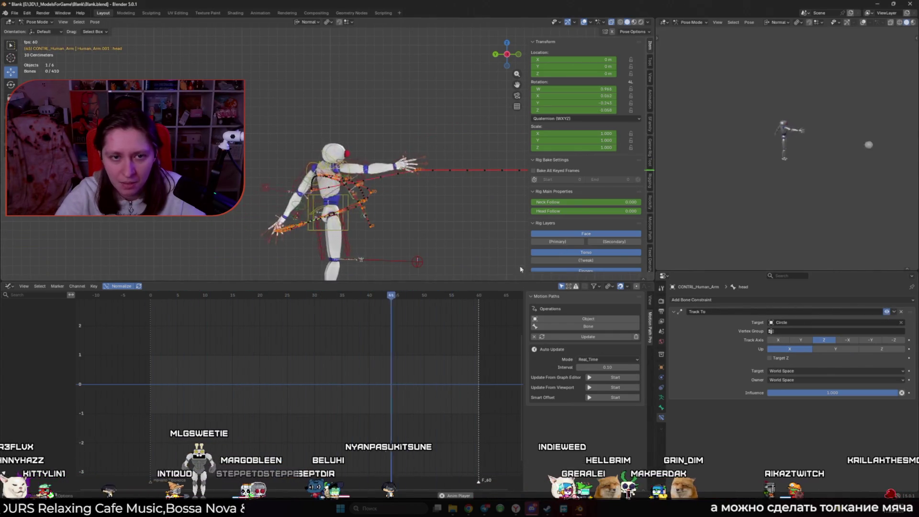
left_click(869, 350)
middle_click_drag(364, 221, 421, 228)
key("space")
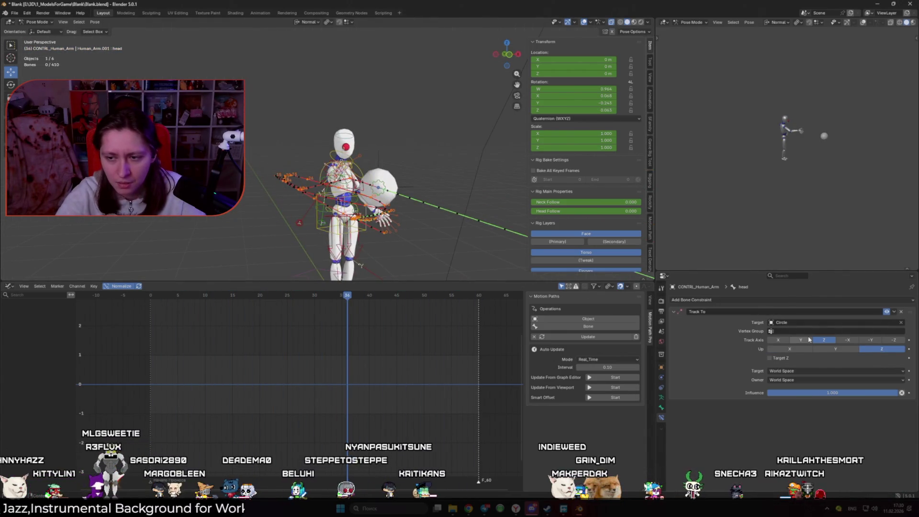
- Replay the animation with overlays hidden to check tracking, then select the circle target
mouse_move(431, 192)
middle_mouse_down()
mouse_move(455, 144)
mouse_move(485, 24)
middle_mouse_up()
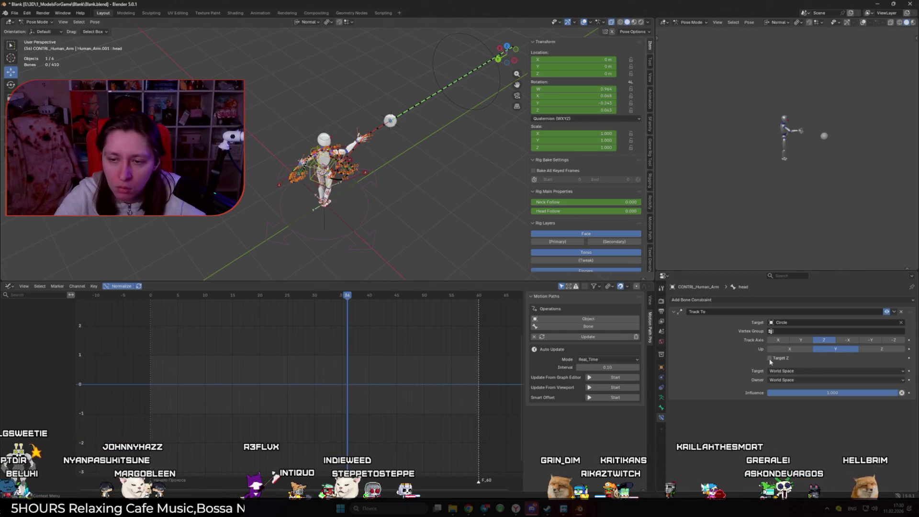
key("shift+alt+z")
key("KP_3")
key("space")
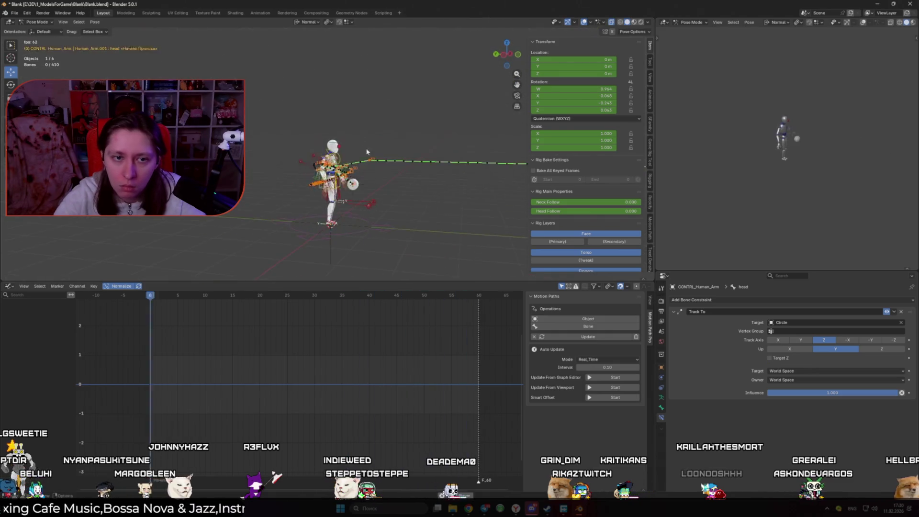
mouse_move(400, 150)
middle_mouse_down()
mouse_move(391, 183)
mouse_move(424, 142)
middle_mouse_up()
key("shift+alt+z")
scroll(431, 179, "down", 5)
left_click(463, 137)
scroll(464, 139, "up", 3)
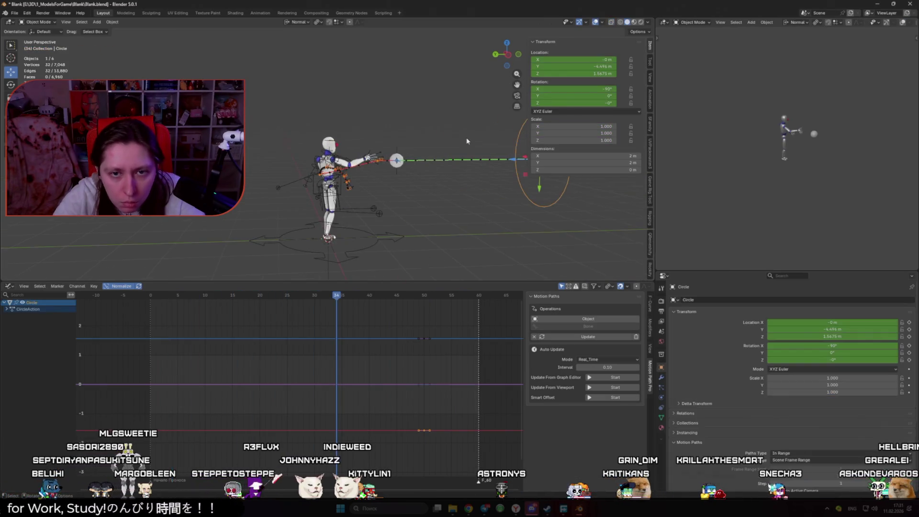
- Start moving the circle along Y, cancel, reselect the rig and play the animation
key("g")
key("y")
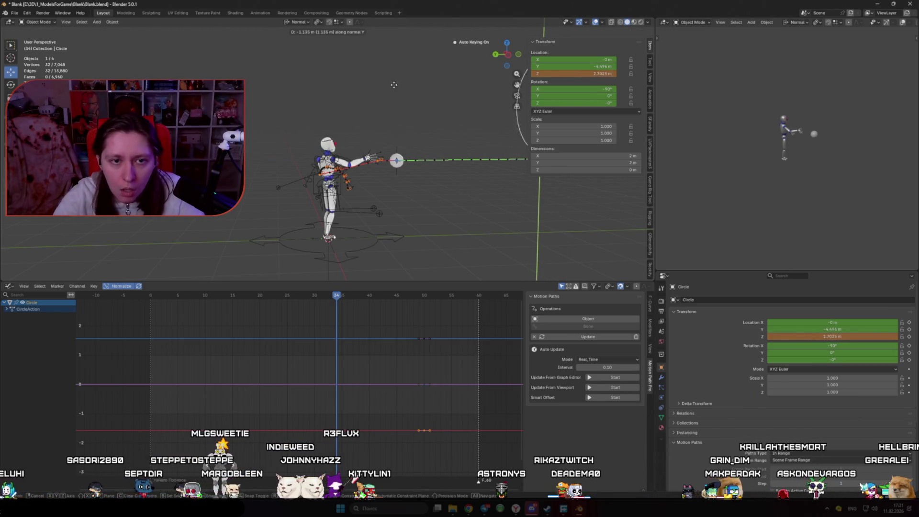
key("Escape")
left_click(332, 143)
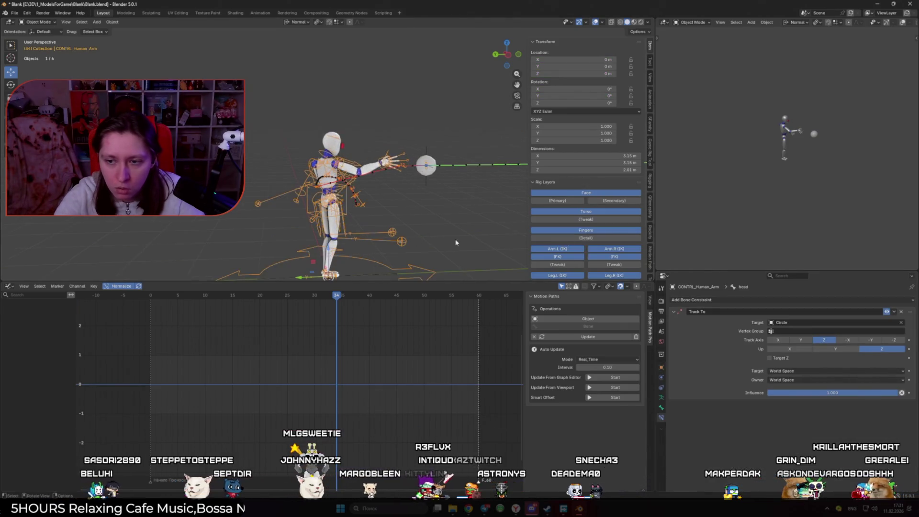
middle_click_drag(479, 202, 580, 303)
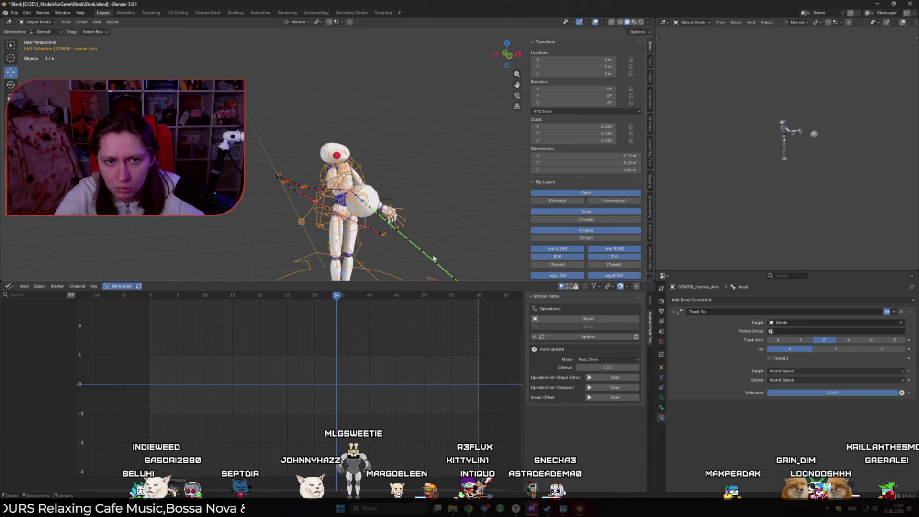
key("space")
- Test Track Axis Y, -X and X, settle on Y with Up Y and Target Z enabled
left_click(801, 340)
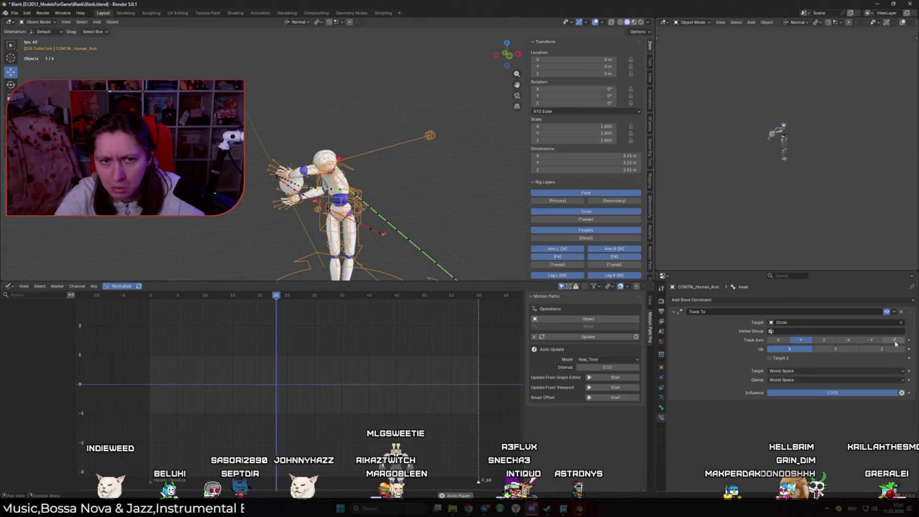
left_click(848, 340)
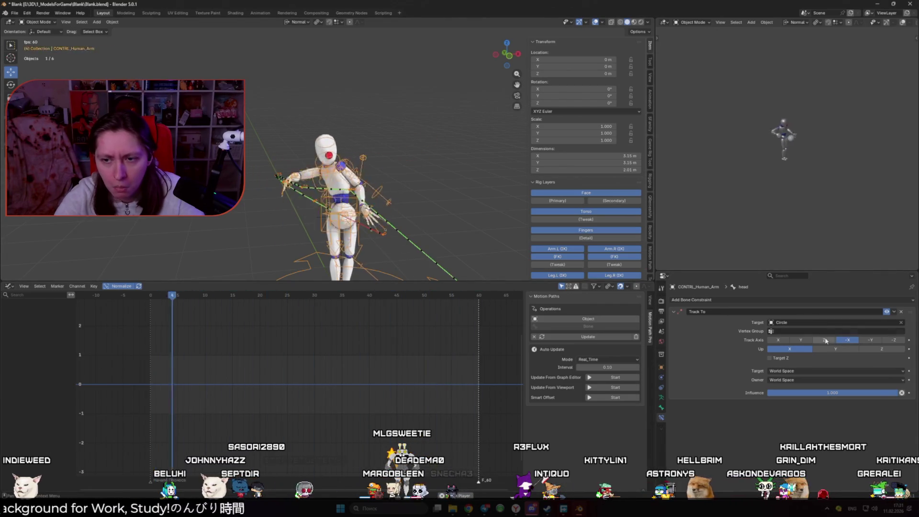
left_click(779, 340)
left_click(802, 340)
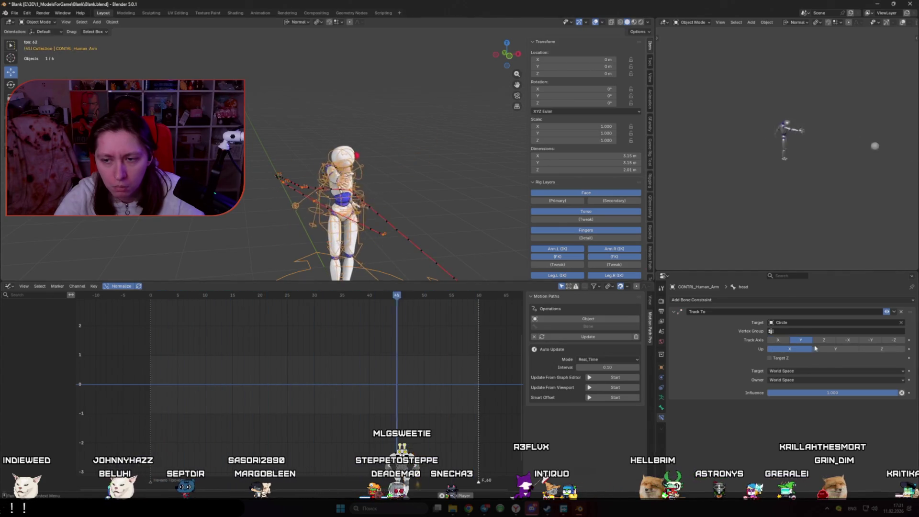
left_click(817, 349)
left_click(770, 358)
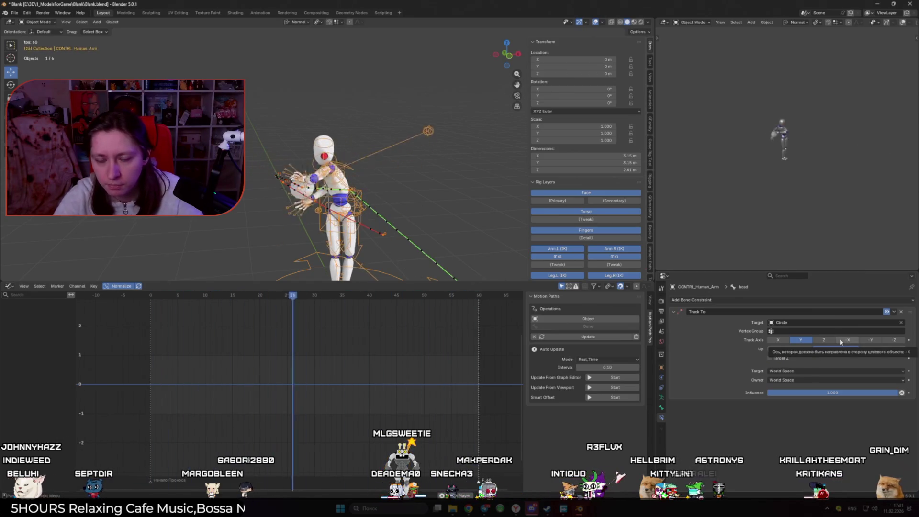
- Switch the Track Axis to Z with Up axis Y, checking from top and side views
middle_click_drag(335, 182, 369, 179)
key("KP_1")
key("KP_7")
left_click(824, 340)
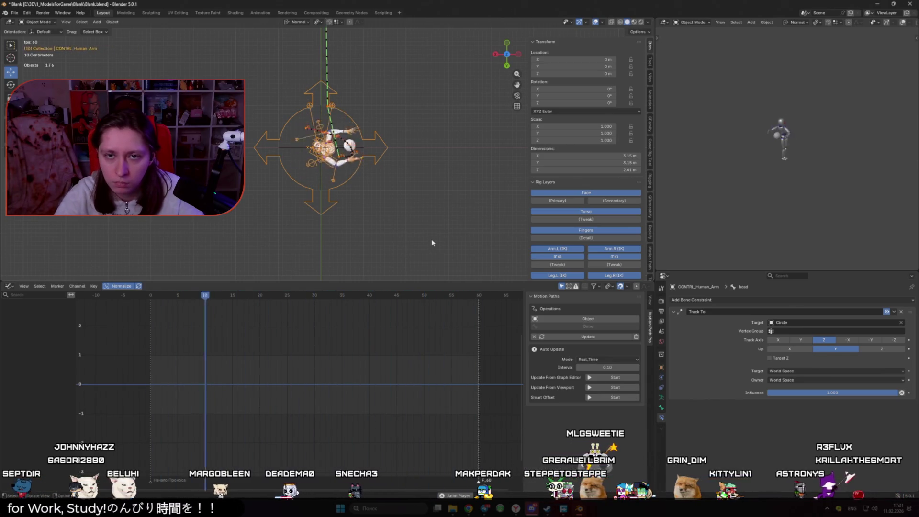
left_click(791, 350)
middle_click_drag(364, 158, 303, 154)
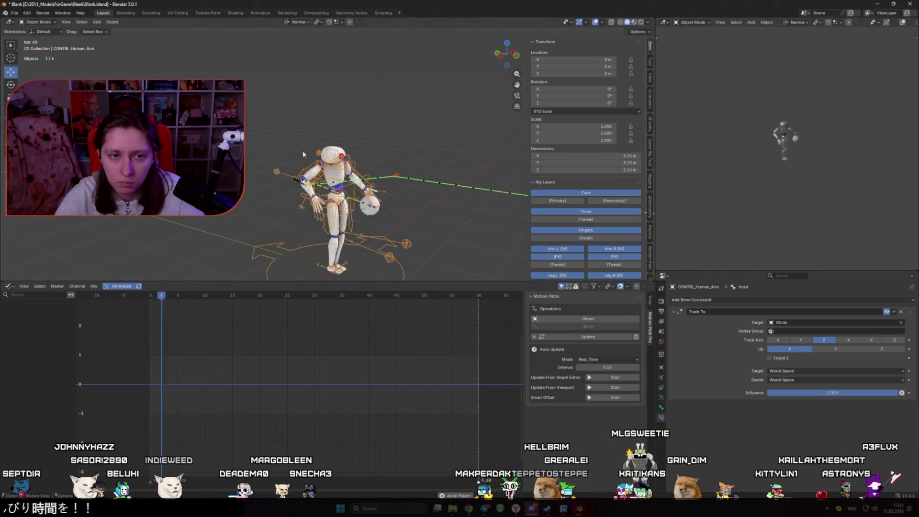
left_click(836, 349)
key("shift+alt+z")
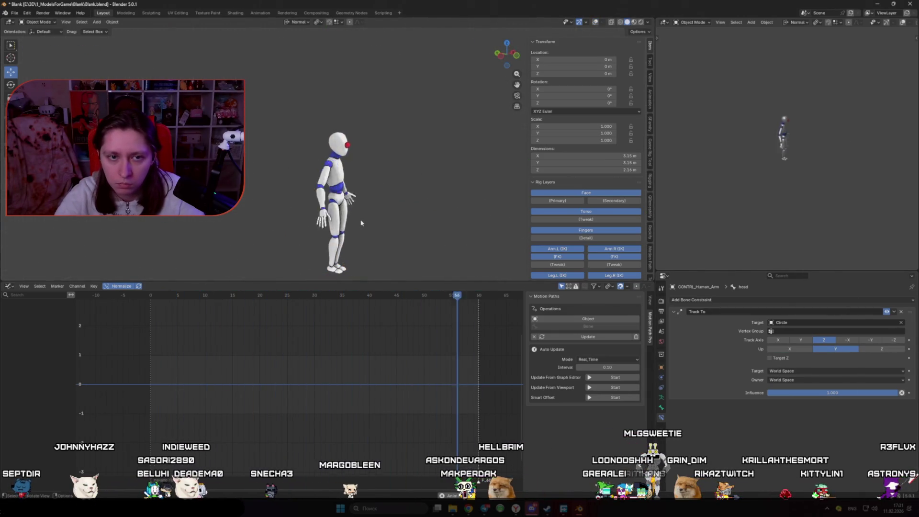
key("KP_3")
- Try Local Space, then keep World Space for target and owner with Target Z off
left_click(803, 371)
left_click(799, 414)
left_click(800, 380)
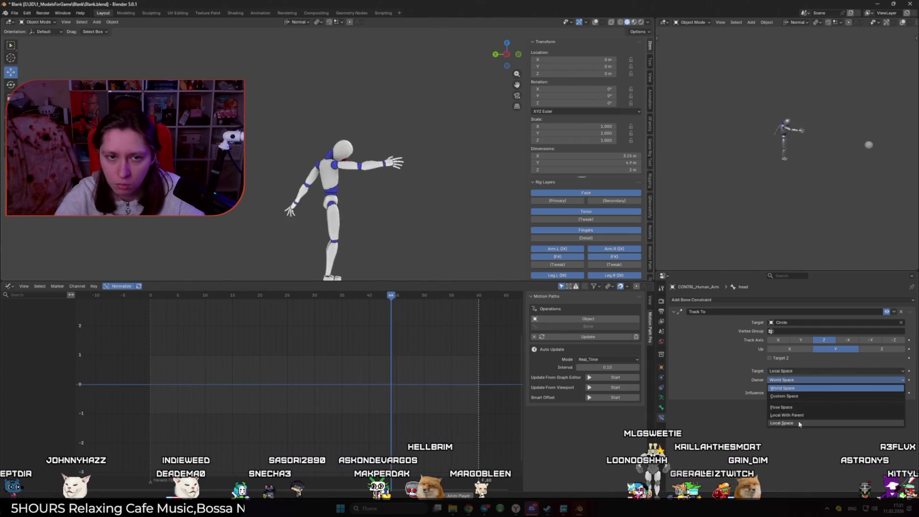
left_click(800, 424)
left_click(790, 371)
left_click(790, 380)
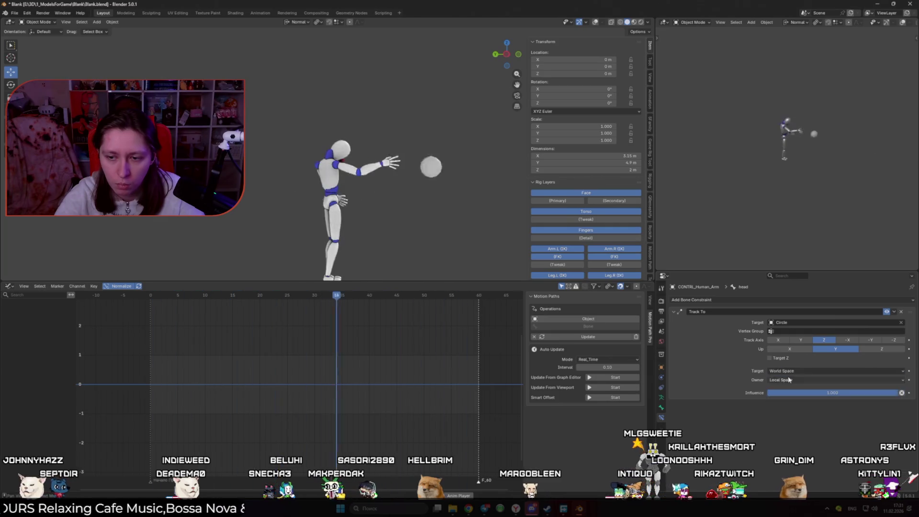
left_click(790, 379)
left_click(789, 387)
left_click(771, 358)
left_click(770, 358)
- Check the head tracking from front and side views, then select the Circle target
key("shift+alt+z")
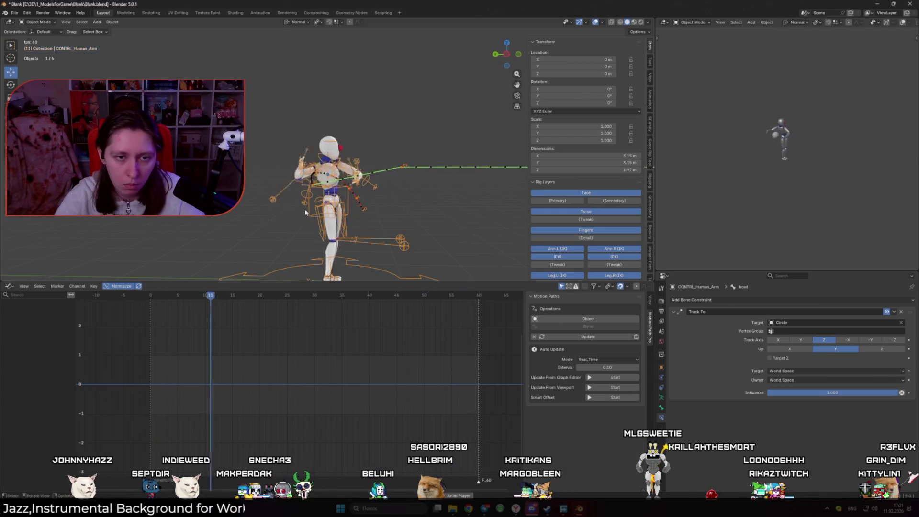
key("KP_1")
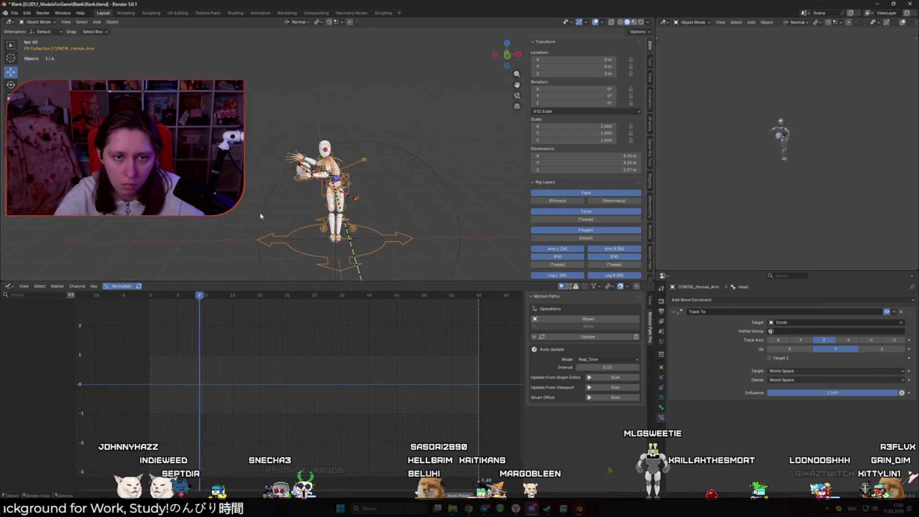
key("shift+alt+z")
key("KP_3")
key("shift+alt+z")
right_click(388, 203)
left_click(440, 186)
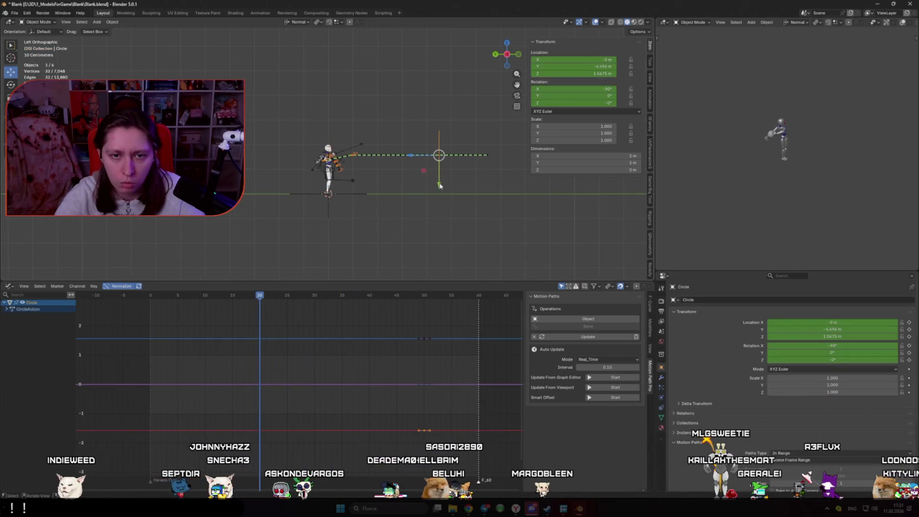
- Move the Circle vertically along Z to 1 m height
key("g")
key("z")
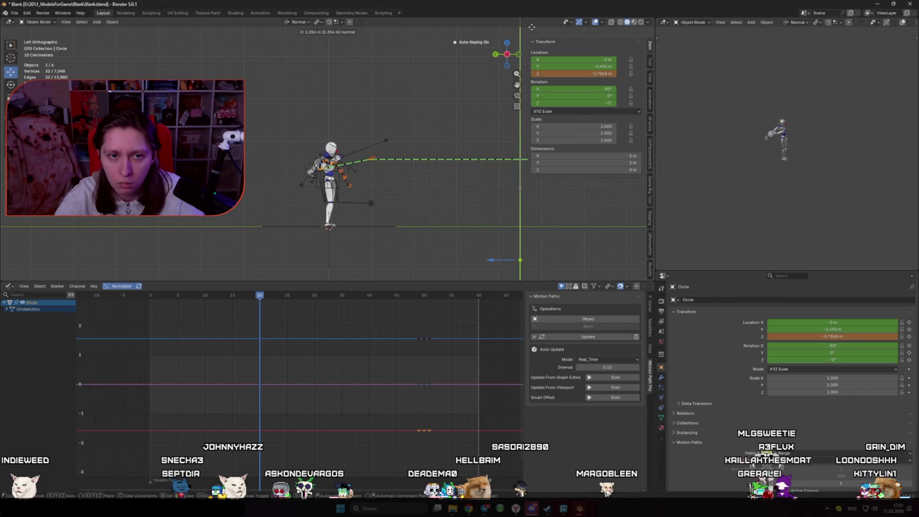
left_click(460, 159)
left_click_drag(520, 190, 522, 203)
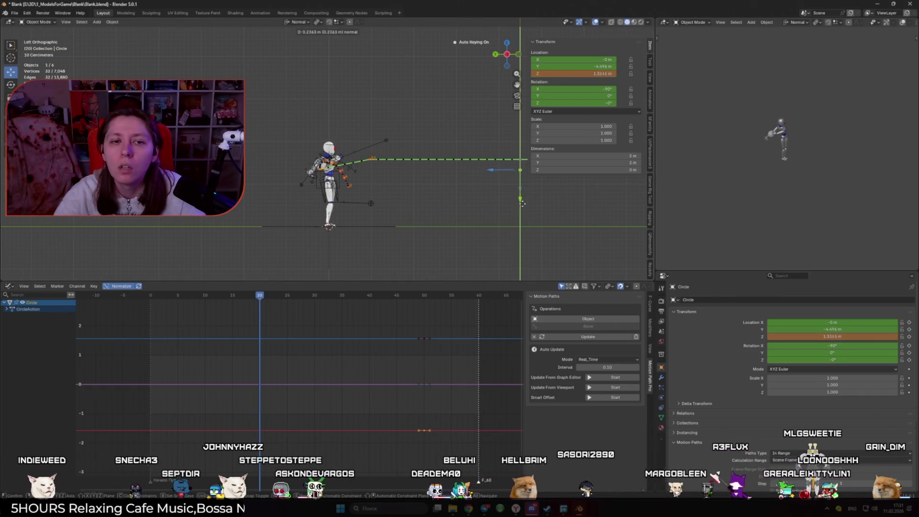
key("Escape")
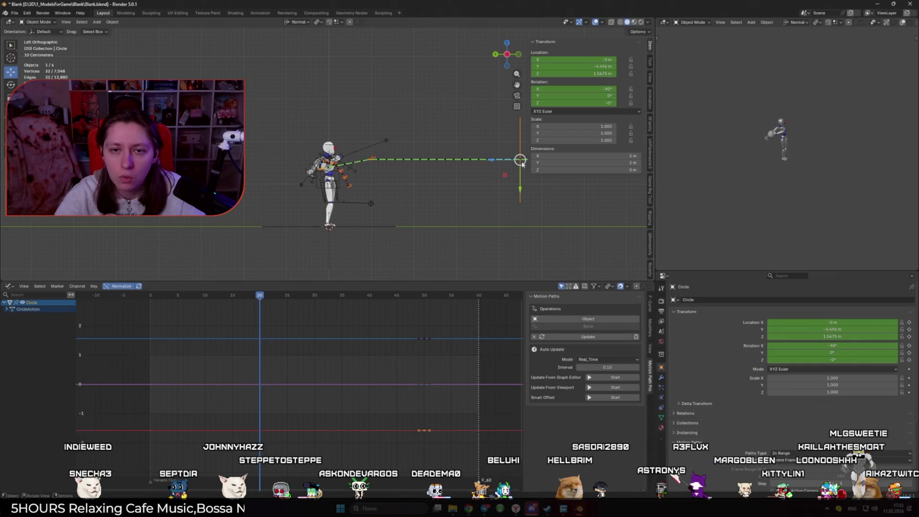
left_click_drag(524, 190, 521, 158)
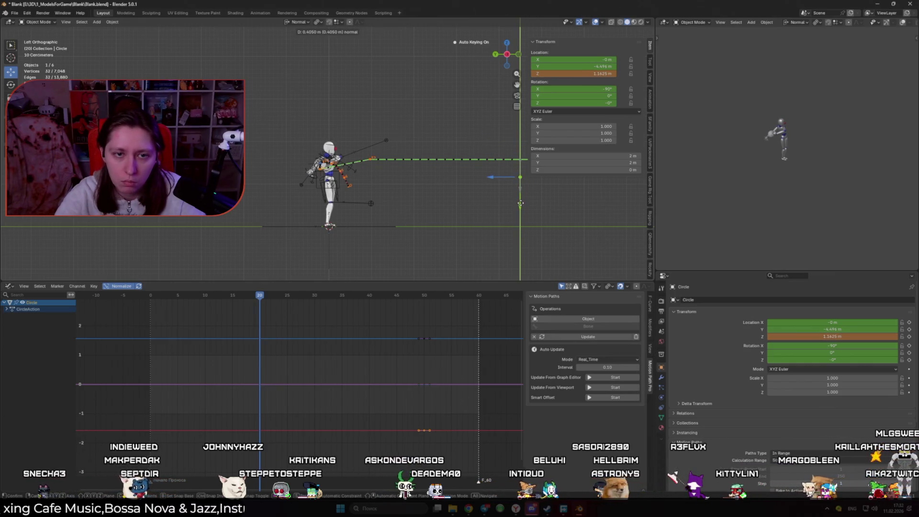
left_click_drag(577, 124, 579, 120)
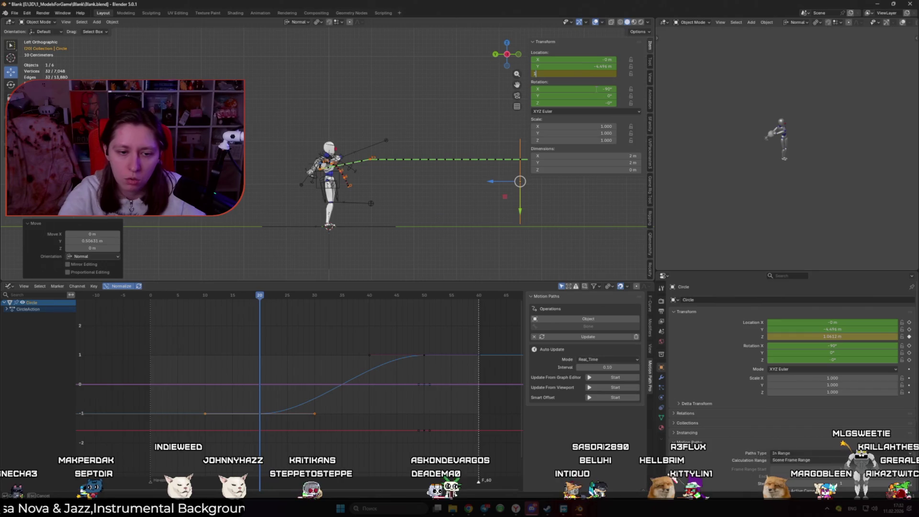
- Delete the Circle's animation in the Action Editor
left_click(8, 286)
left_click(110, 305)
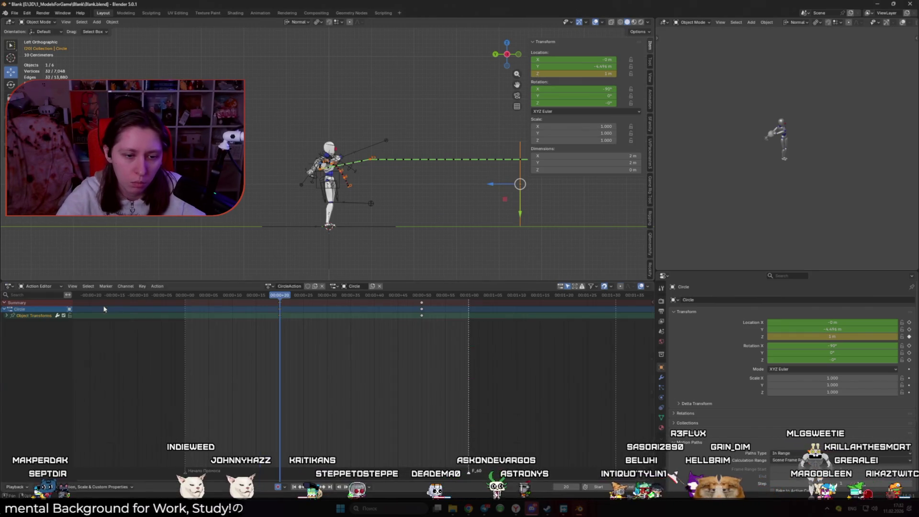
key("Delete")
- Play back to verify head tracking, then return to posing the head bone
key("space")
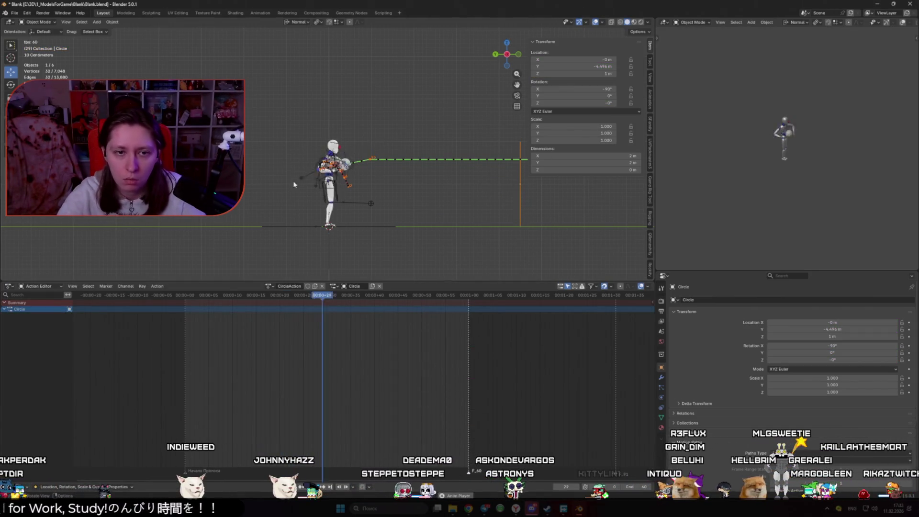
key("shift+alt+z")
mouse_move(432, 154)
middle_mouse_down()
mouse_move(363, 174)
mouse_move(329, 165)
middle_mouse_up()
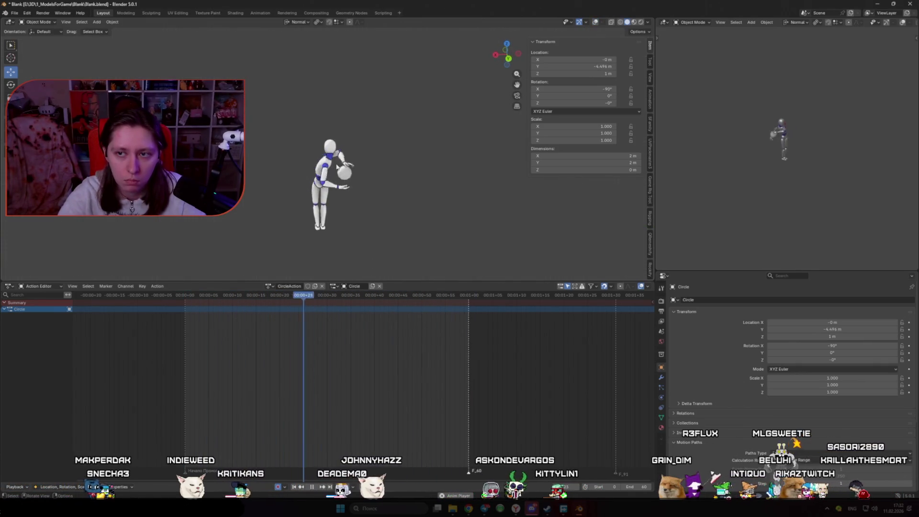
middle_click_drag(845, 150, 853, 154)
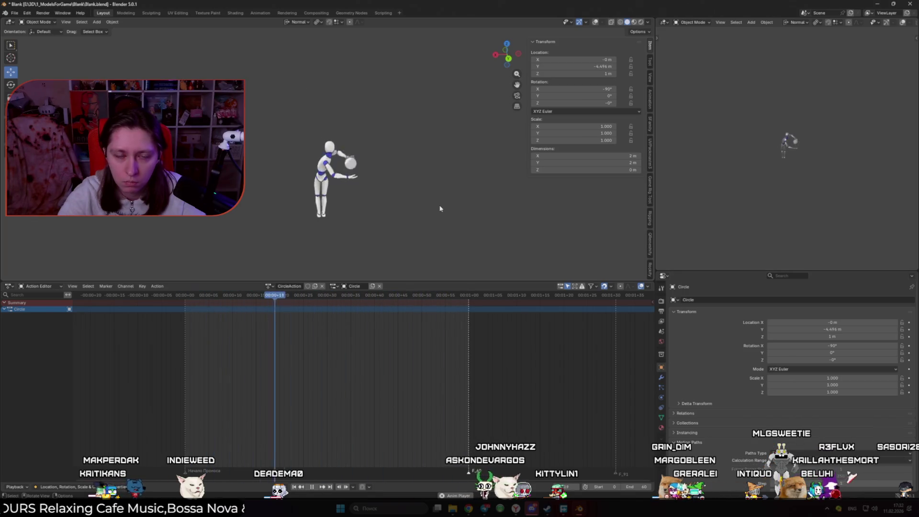
key("space")
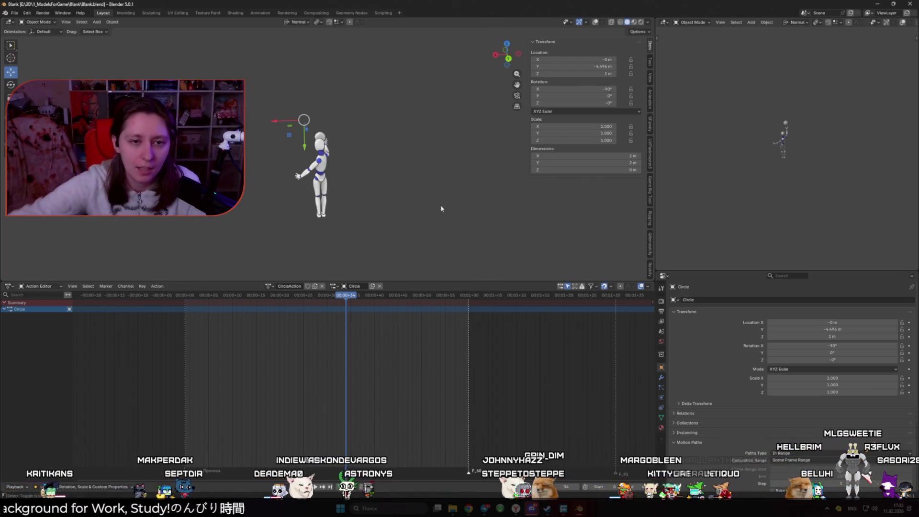
key("shift+alt+z")
key("ctrl+z")
key("ctrl+z")
key("ctrl+z")
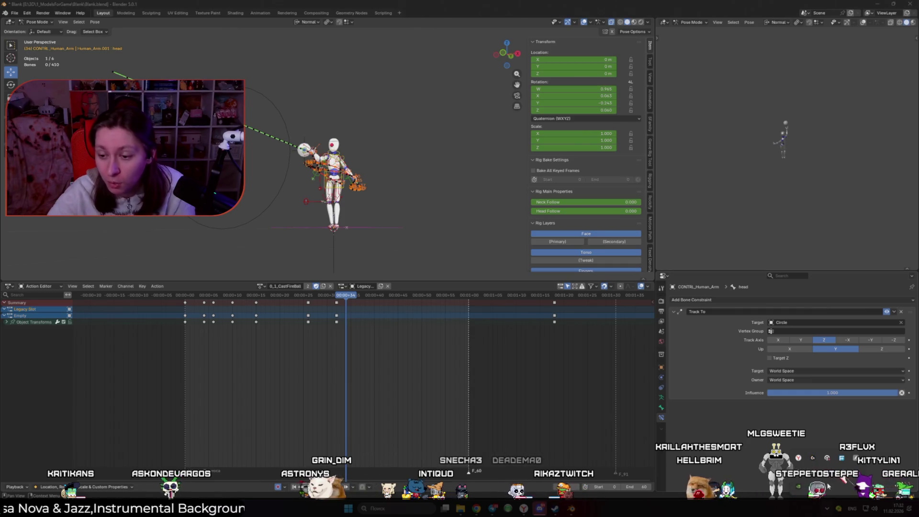
- Open the Blank project from the Unity Hub tray menu
right_click(798, 474)
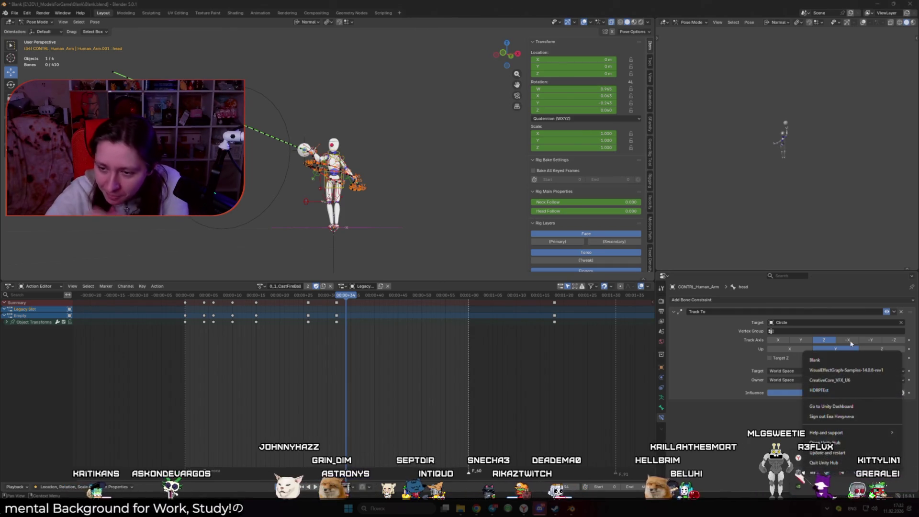
left_click(834, 361)
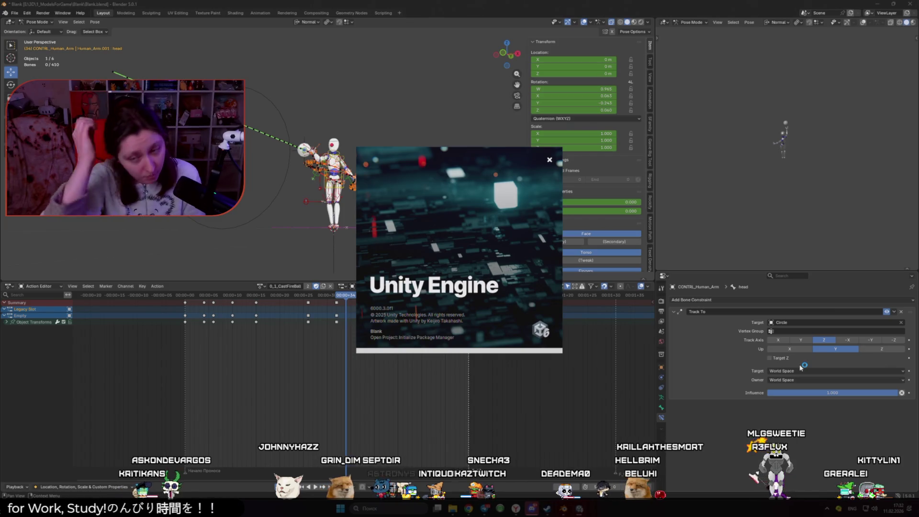
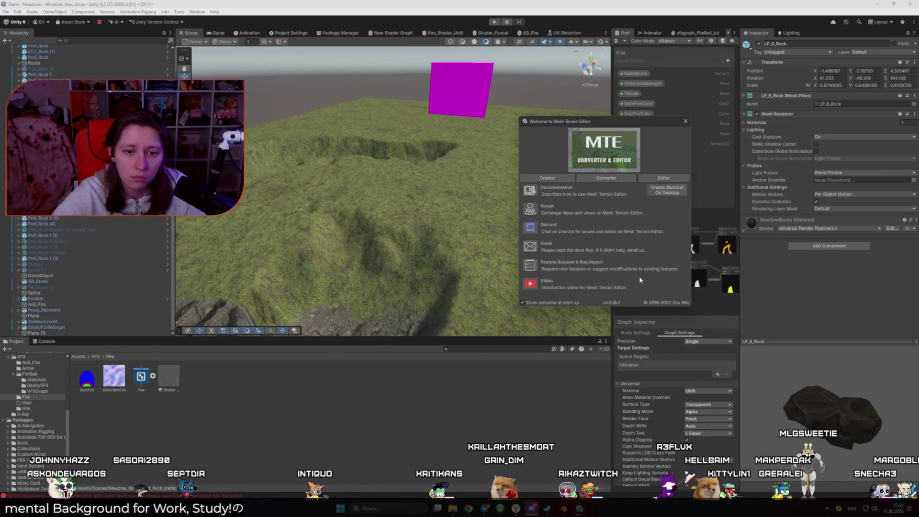
- Close the Mesh Terrain Editor welcome window and open Assets > 3DModels
left_click(686, 121)
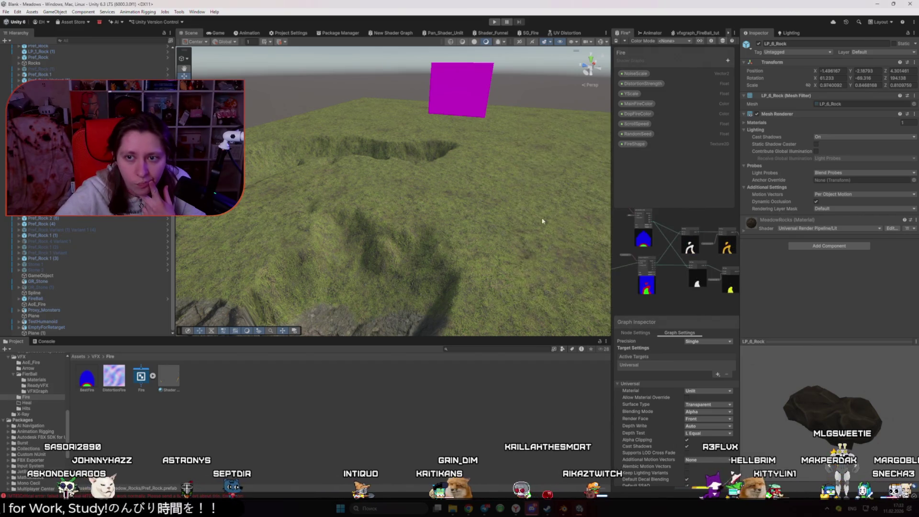
right_click_drag(383, 249, 535, 259)
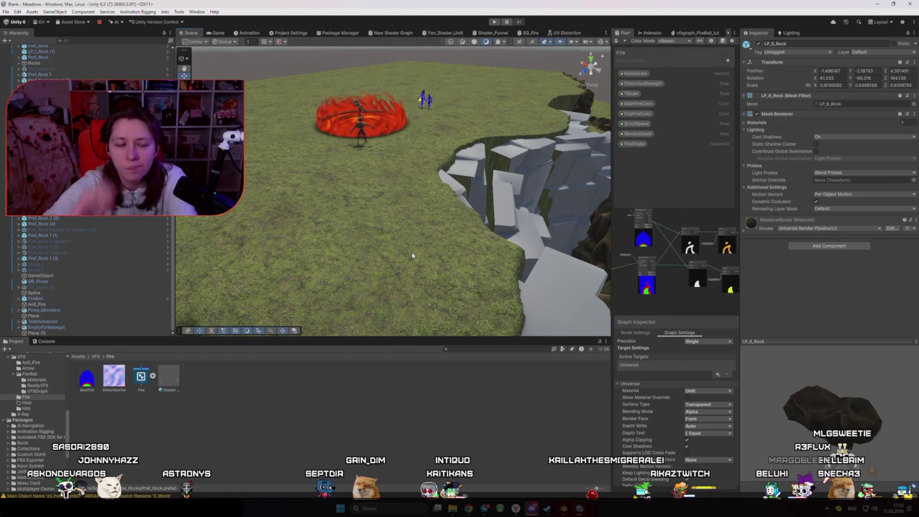
left_click(78, 357)
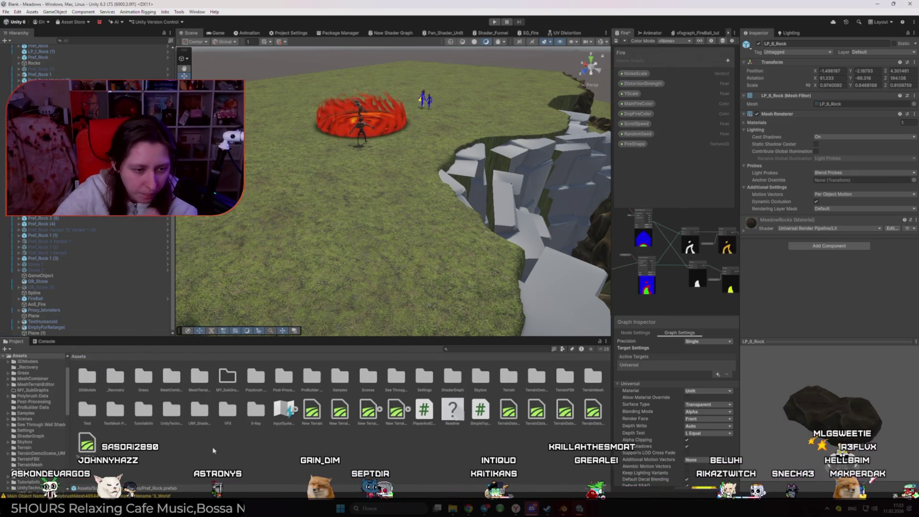
double_click(92, 379)
- Open the Blank1 model folder and bring up a File Explorer window
left_click(208, 424)
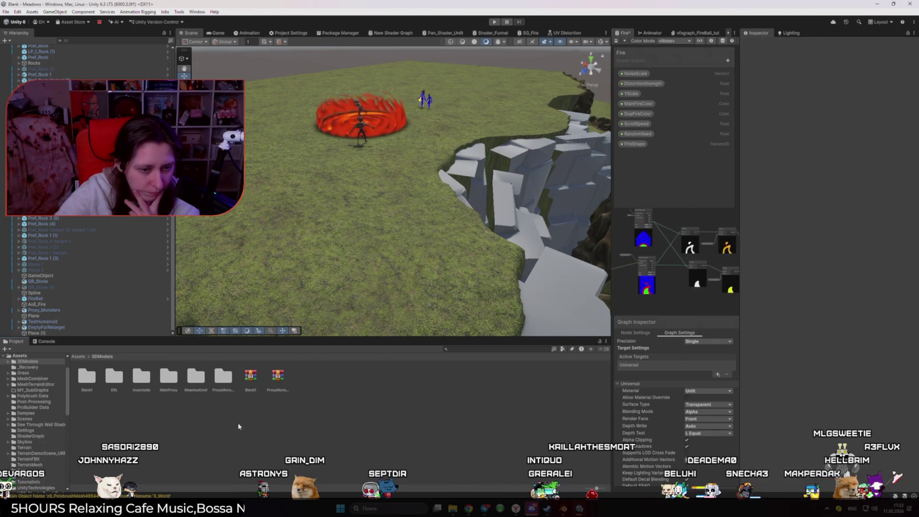
double_click(93, 382)
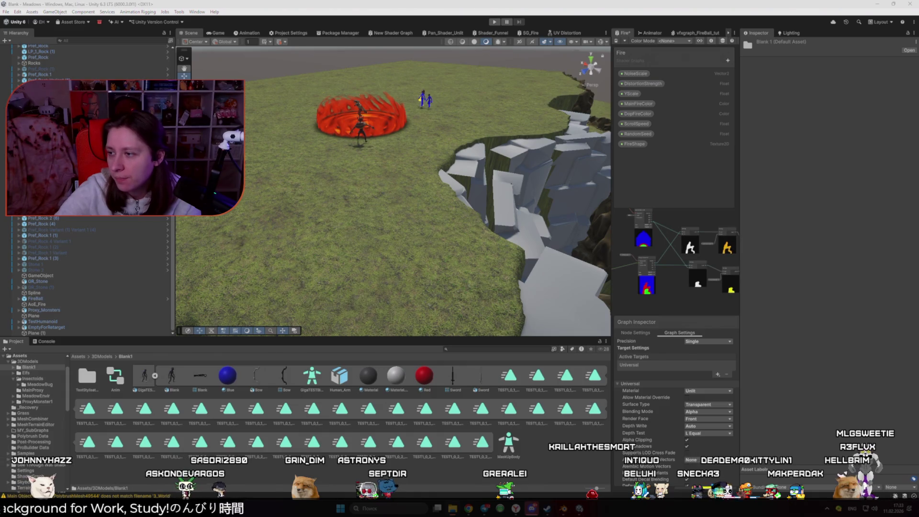
key("super+e")
left_click_drag(522, 117, 524, 117)
left_click(356, 271)
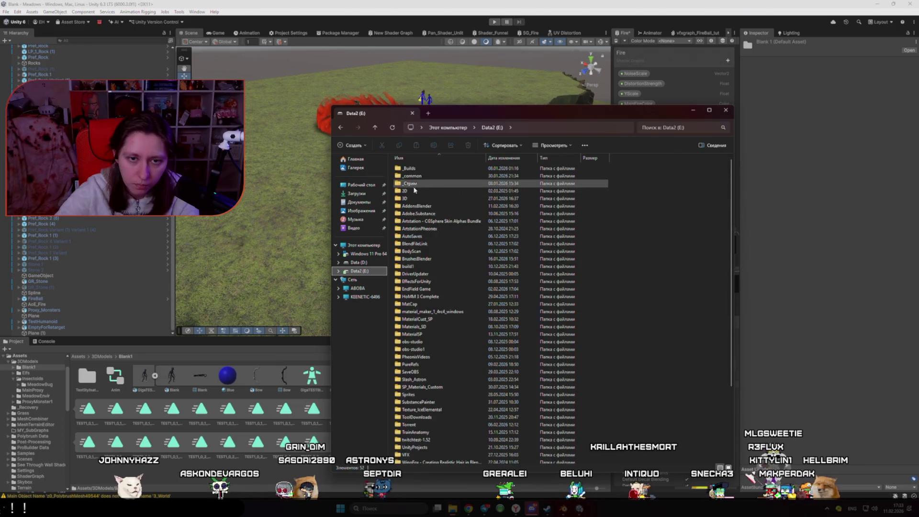
double_click(415, 191)
double_click(420, 172)
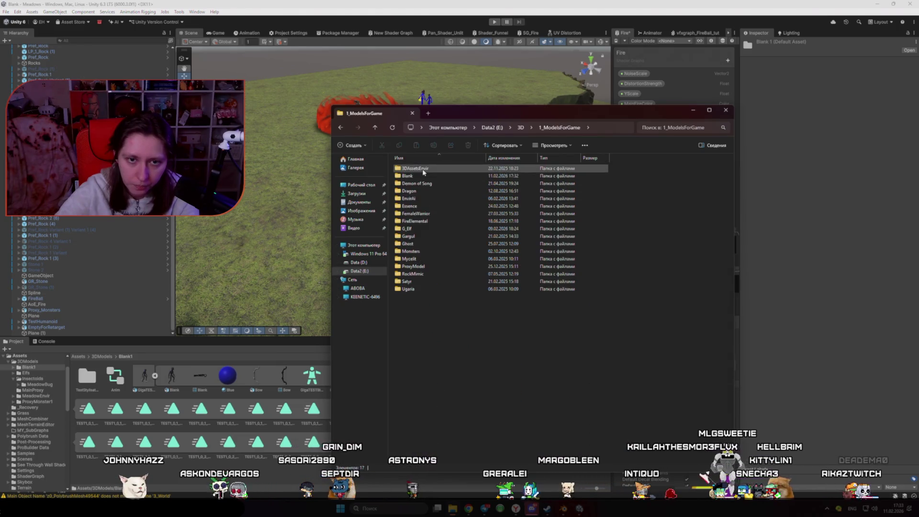
double_click(415, 175)
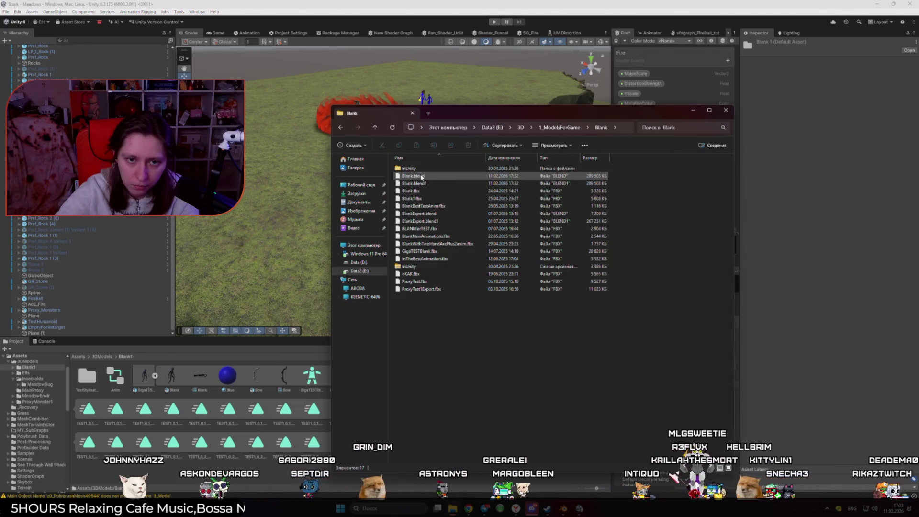
left_click(510, 162)
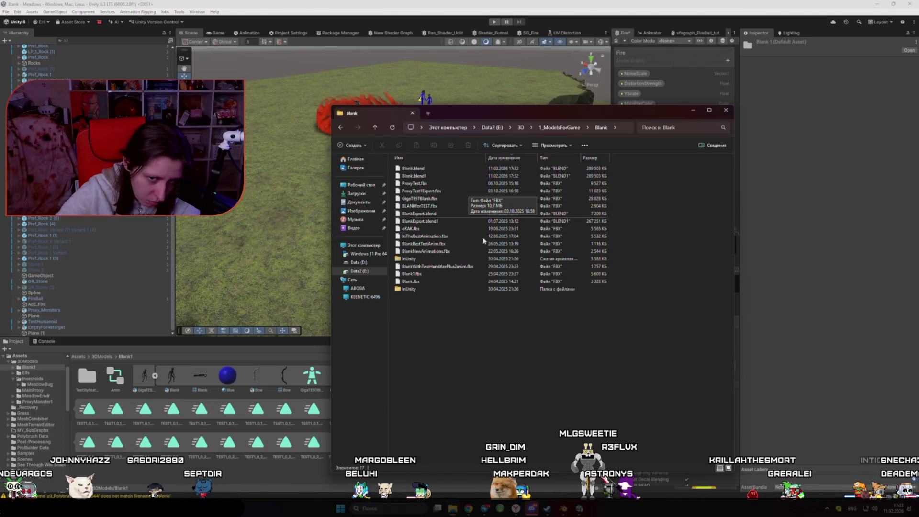
left_click(418, 290)
double_click(418, 290)
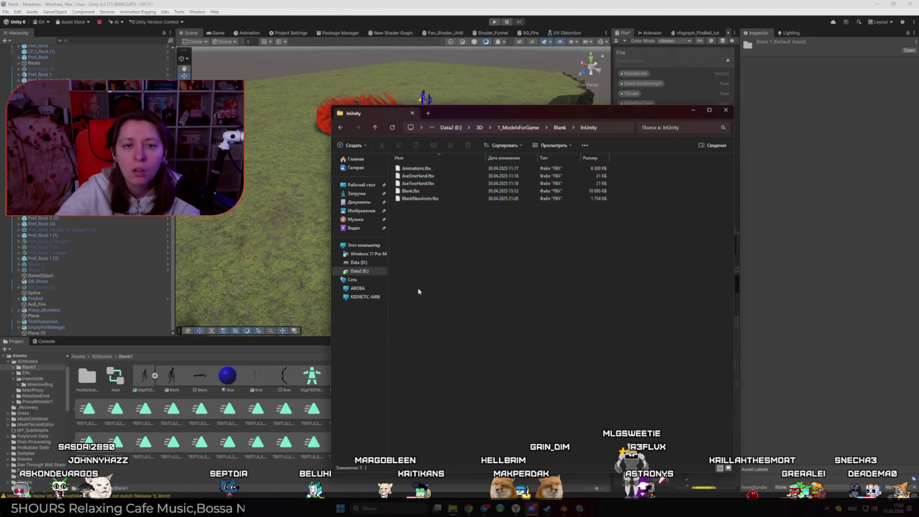
left_click(514, 159)
left_click(513, 158)
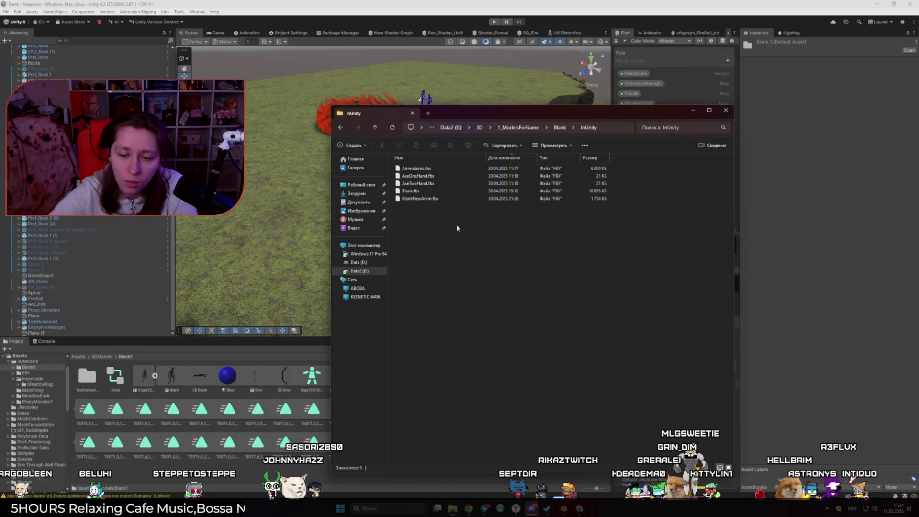
key("alt+Tab")
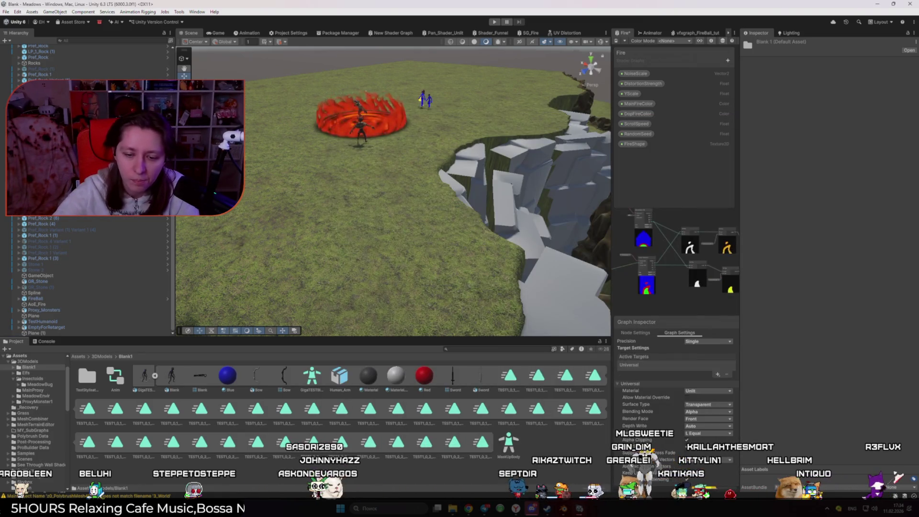
- Back in Blender, regenerate the game rig from the Game Rig Tool panel
key("alt+Tab")
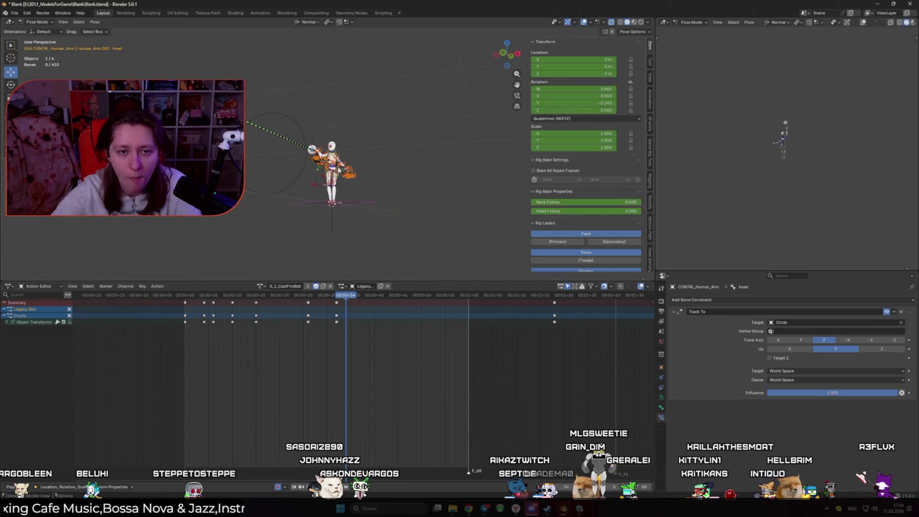
mouse_move(345, 221)
middle_mouse_down()
mouse_move(376, 145)
mouse_move(375, 169)
middle_mouse_up()
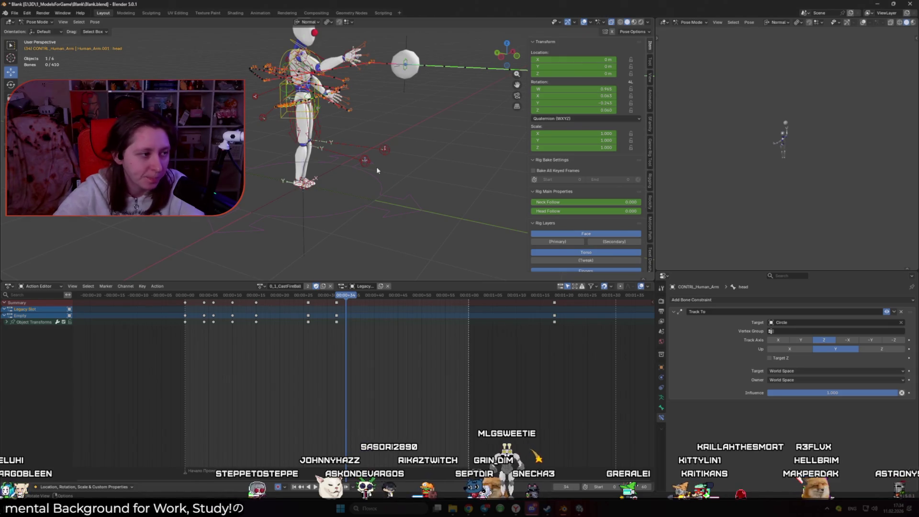
mouse_move(471, 174)
middle_mouse_down()
mouse_move(429, 168)
mouse_move(557, 219)
middle_mouse_up()
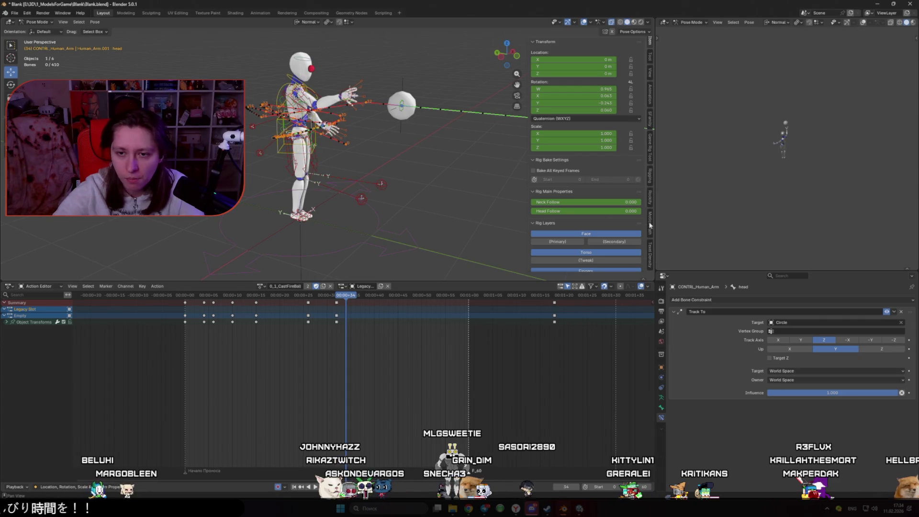
left_click(650, 152)
middle_click_drag(412, 172, 363, 180)
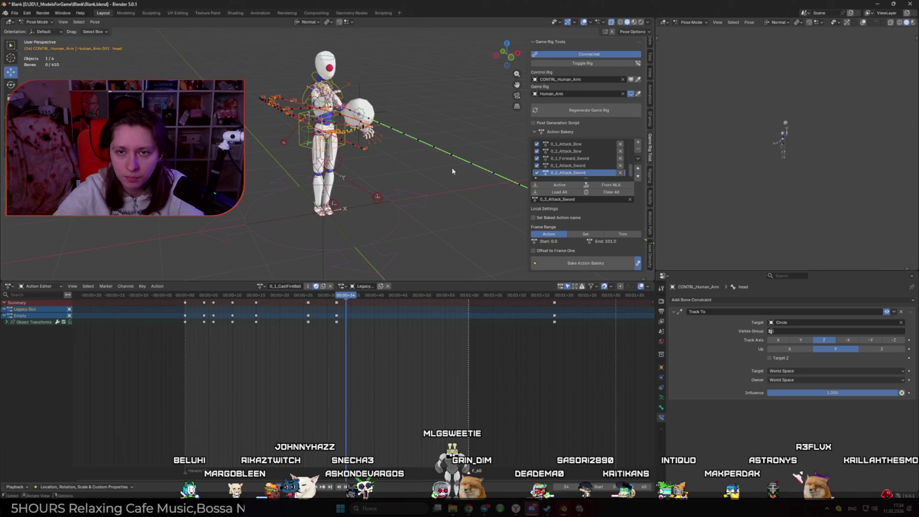
left_click(567, 111)
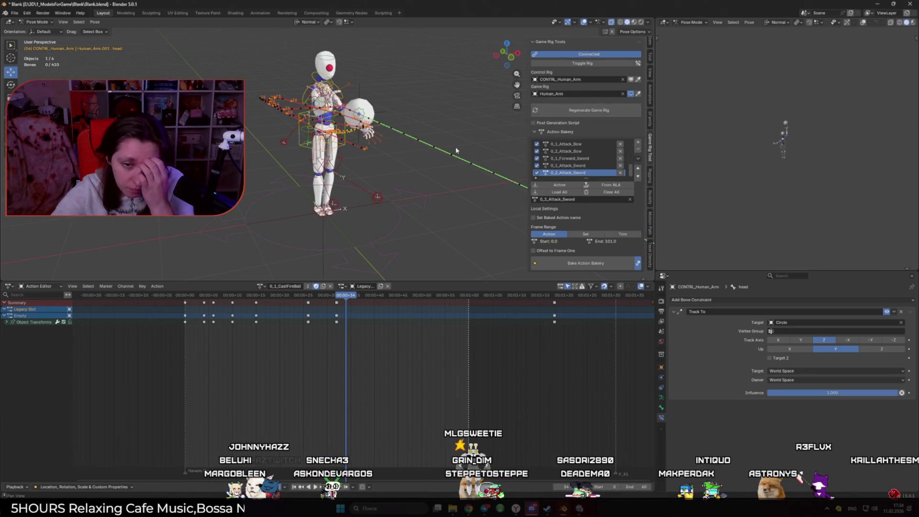
- Select all control bones and play the fireball cast from frame 0
key("a")
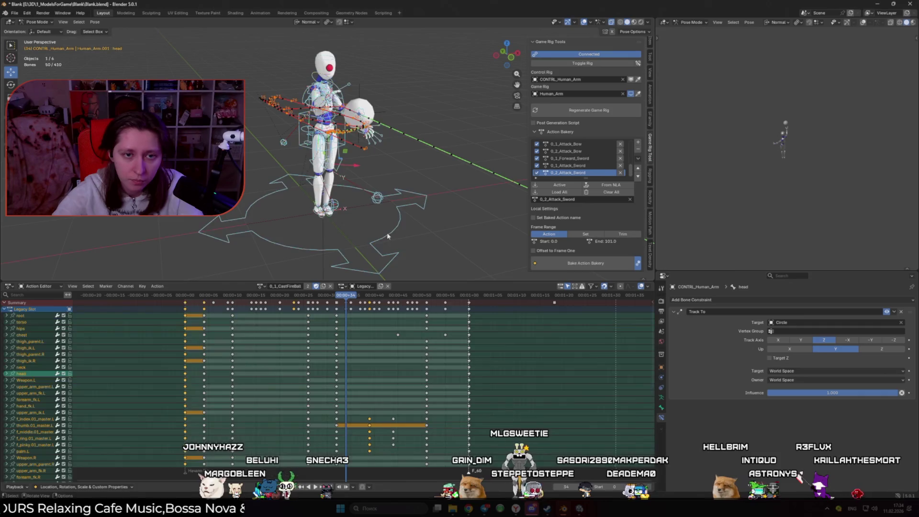
left_click(187, 298)
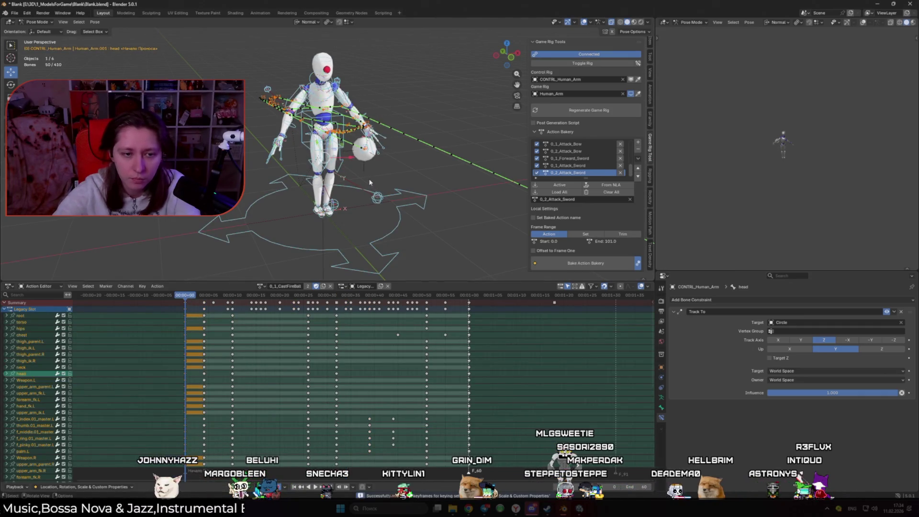
key("space")
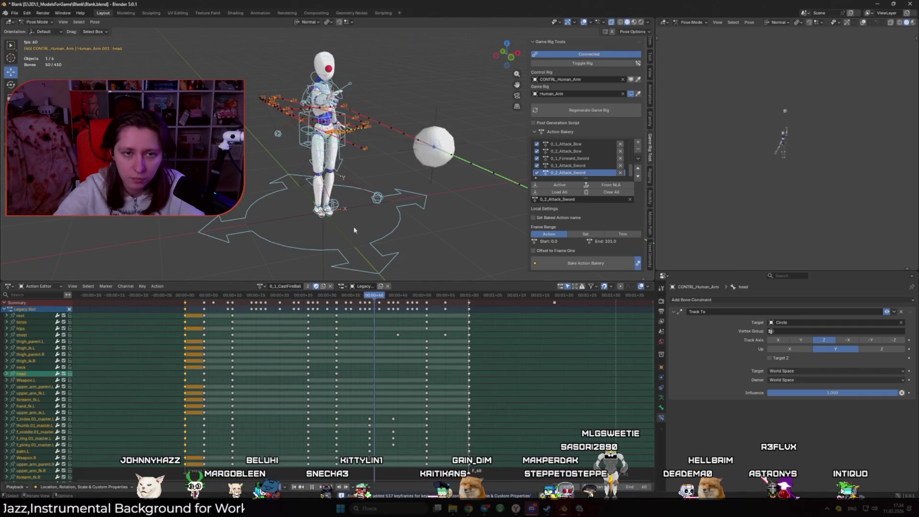
left_click(428, 209)
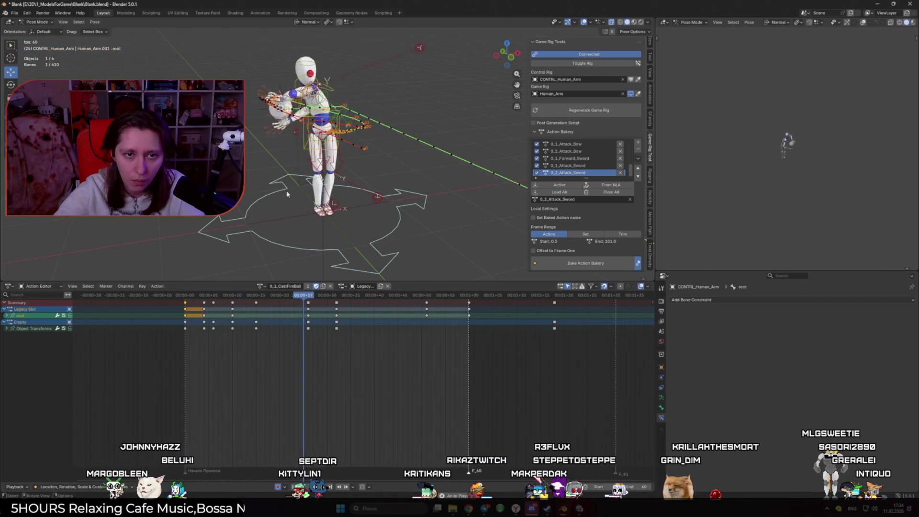
middle_click_drag(288, 193, 325, 191)
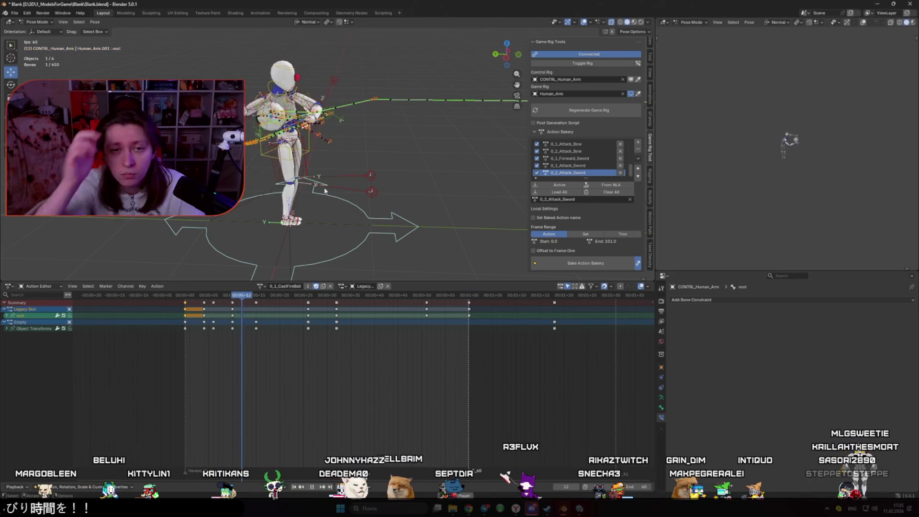
key("space")
- Replay the cast from around frame 35 and view it with overlays hidden
left_click_drag(359, 295, 334, 296)
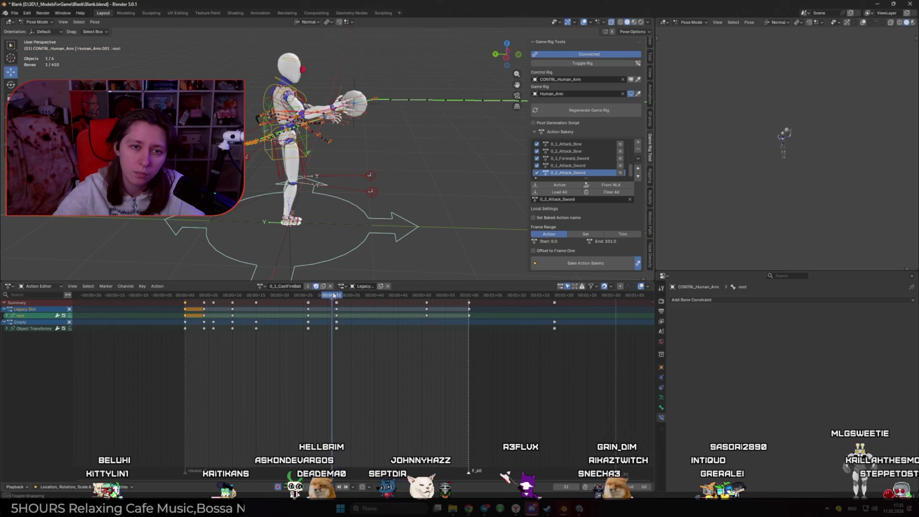
key("space")
middle_click_drag(269, 249, 219, 274)
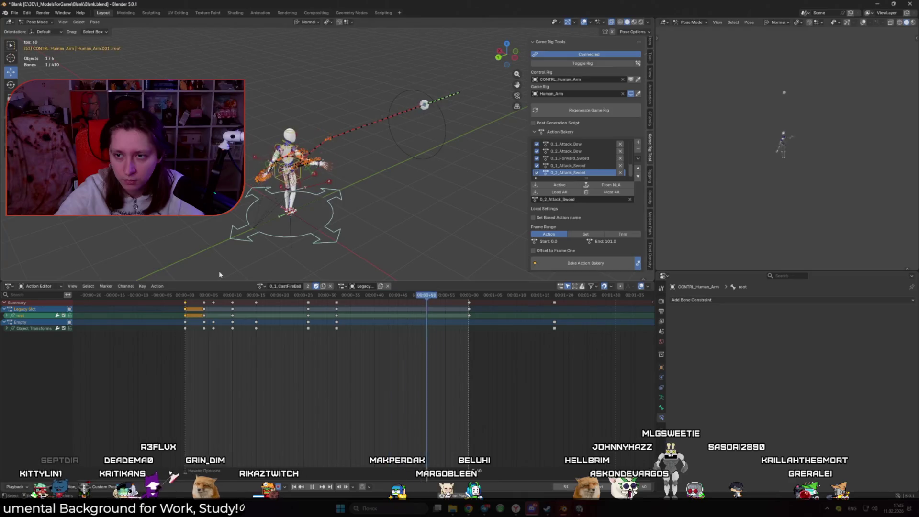
scroll(219, 274, "down", 2)
middle_click_drag(219, 274, 295, 264)
key("shift+alt+z")
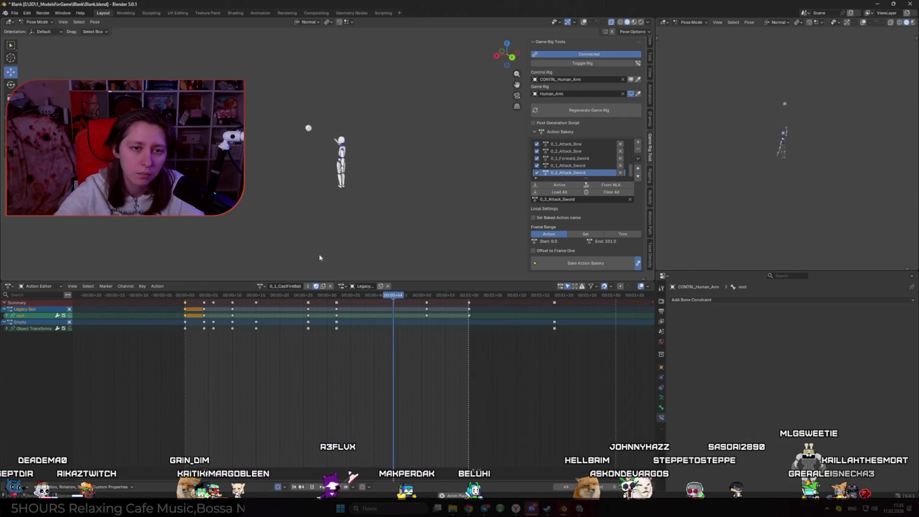
scroll(319, 254, "up", 3)
- Save the blend file, restore the overlays and stop playback
middle_click_drag(319, 254, 308, 251)
key("shift+alt+z")
key("ctrl+s")
key("Escape")
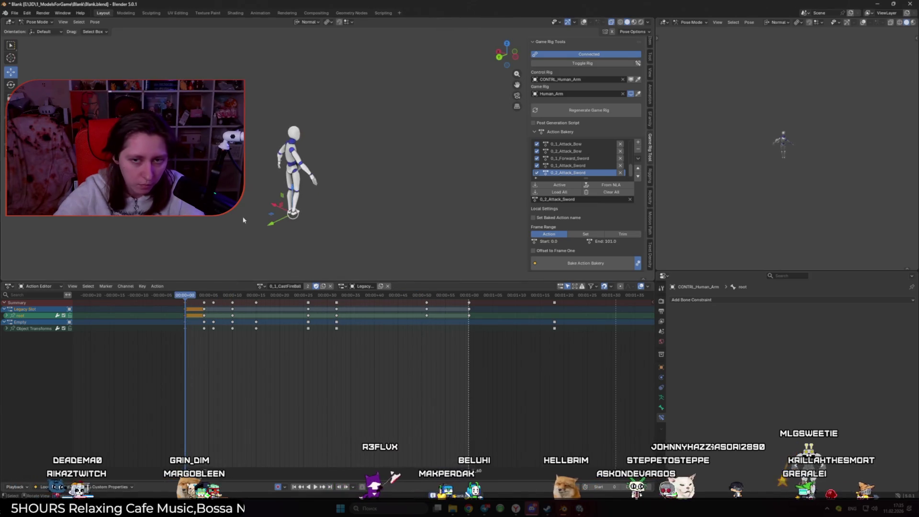
key("shift+alt+z")
scroll(421, 162, "up", 4)
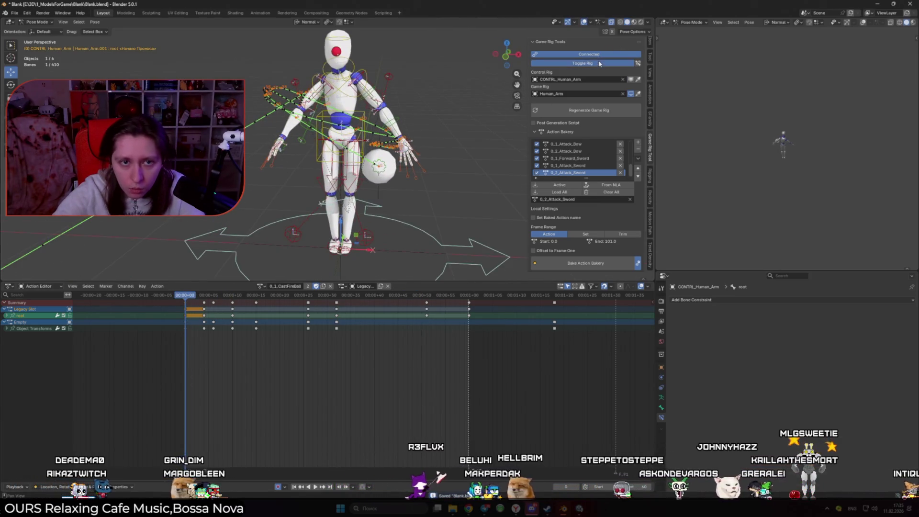
- Switch the display to the game rig and preview its animation
left_click(583, 63)
key("space")
mouse_move(470, 119)
middle_mouse_down()
mouse_move(417, 127)
mouse_move(249, 101)
middle_mouse_up()
key("space")
- In Edit Mode, select and inspect the right shoulder bone
key("Tab")
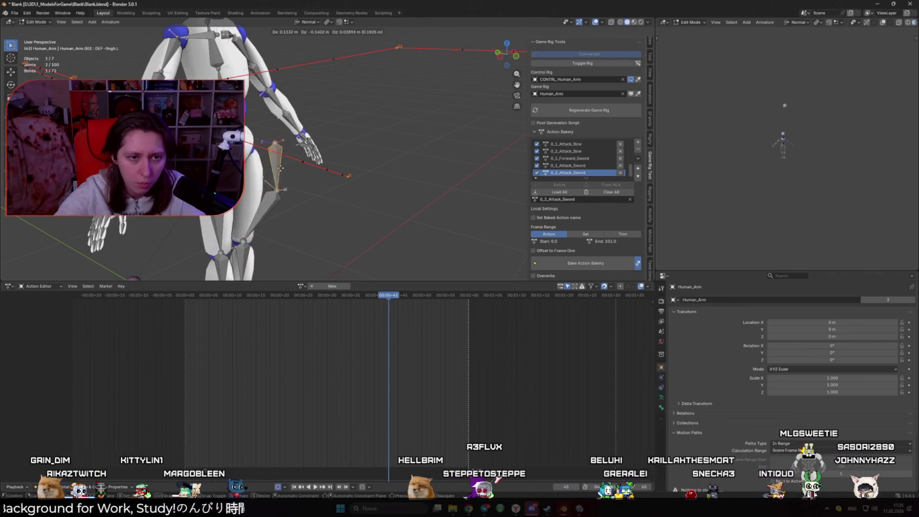
mouse_move(268, 175)
middle_mouse_down()
mouse_move(346, 174)
mouse_move(307, 143)
middle_mouse_up()
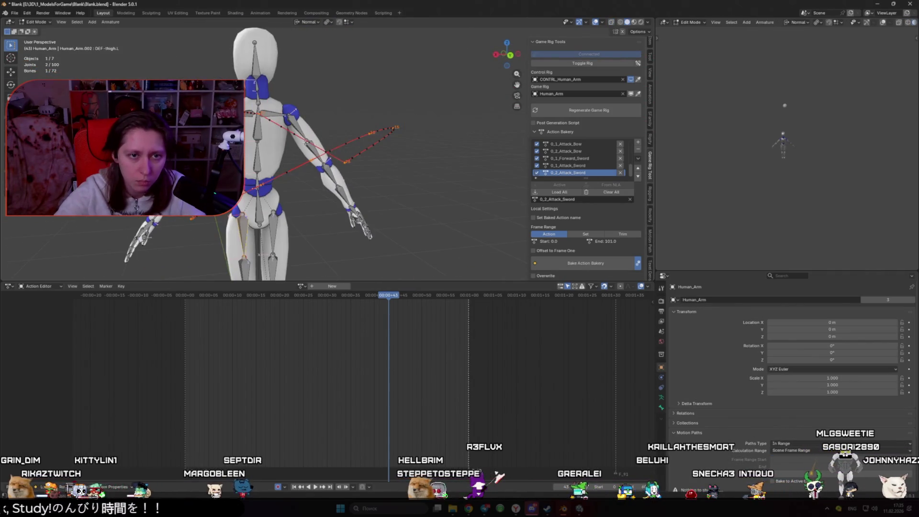
left_click(292, 116)
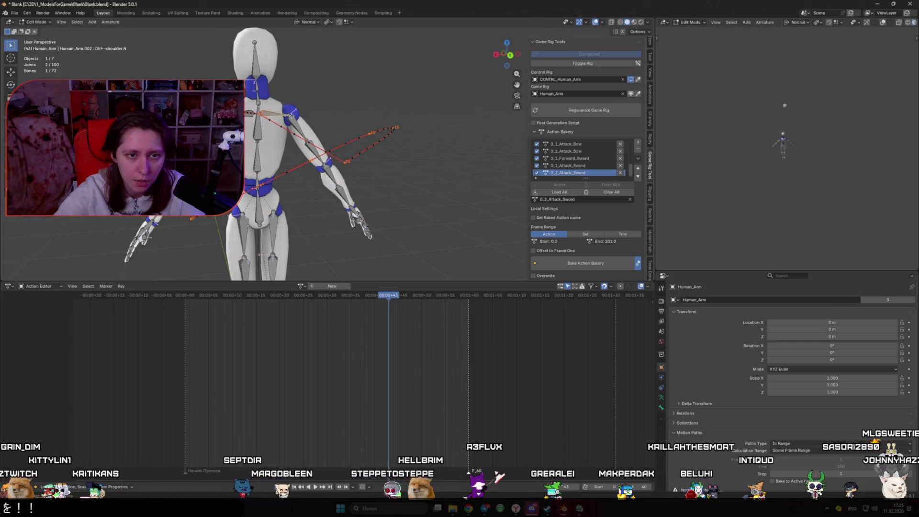
middle_click_drag(317, 156, 270, 101)
scroll(270, 100, "up", 5)
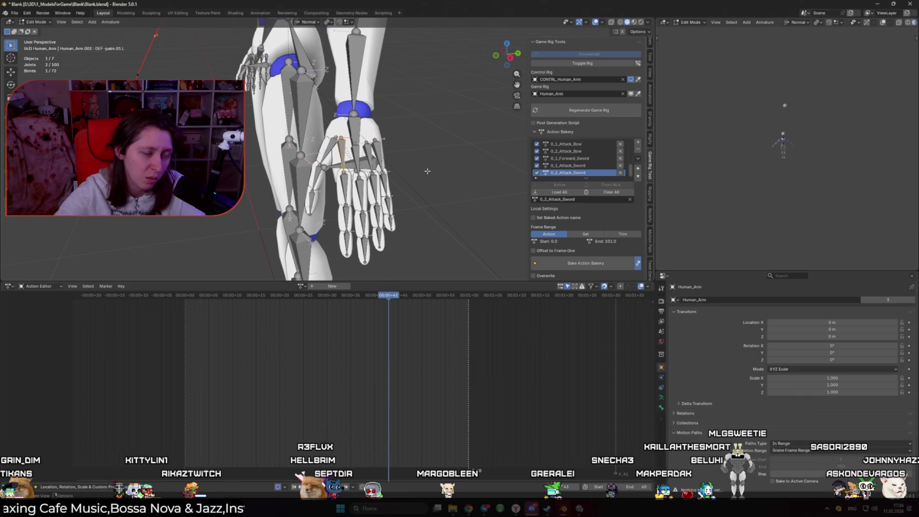
left_click(428, 171)
scroll(427, 171, "down", 6)
middle_click_drag(336, 153, 265, 127)
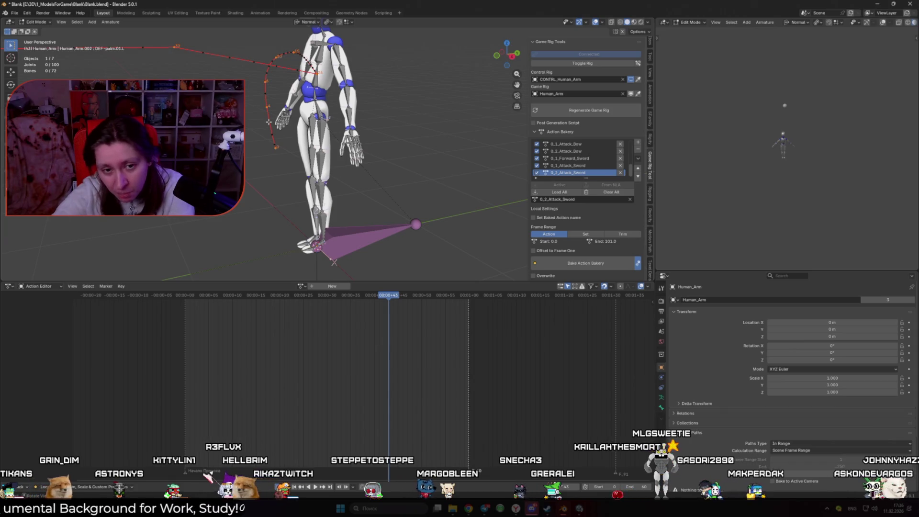
- Inspect the left hand and DEF-palm.01.L bones, then switch Human_Arm to Pose Mode
left_click(352, 139)
scroll(352, 139, "up", 5)
left_click(389, 119)
key("g")
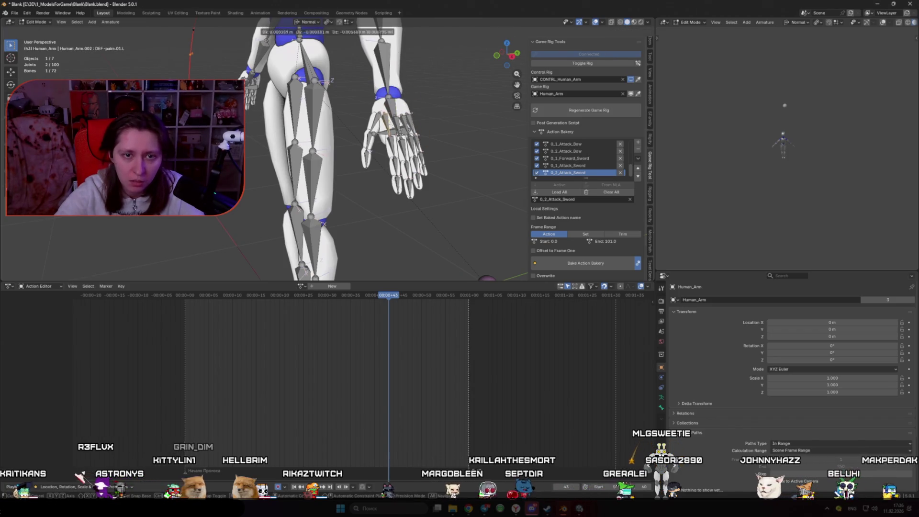
key("Escape")
scroll(365, 254, "down", 5)
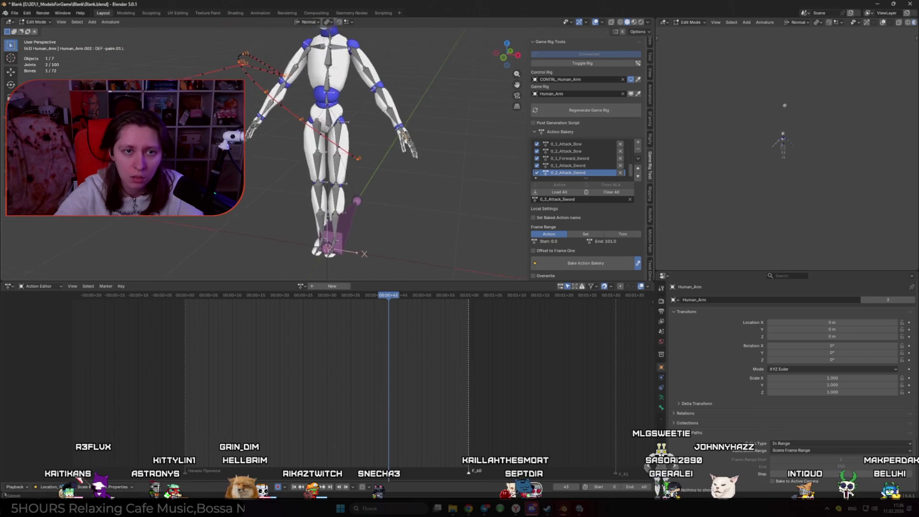
key("ctrl+Tab")
scroll(364, 253, "up", 3)
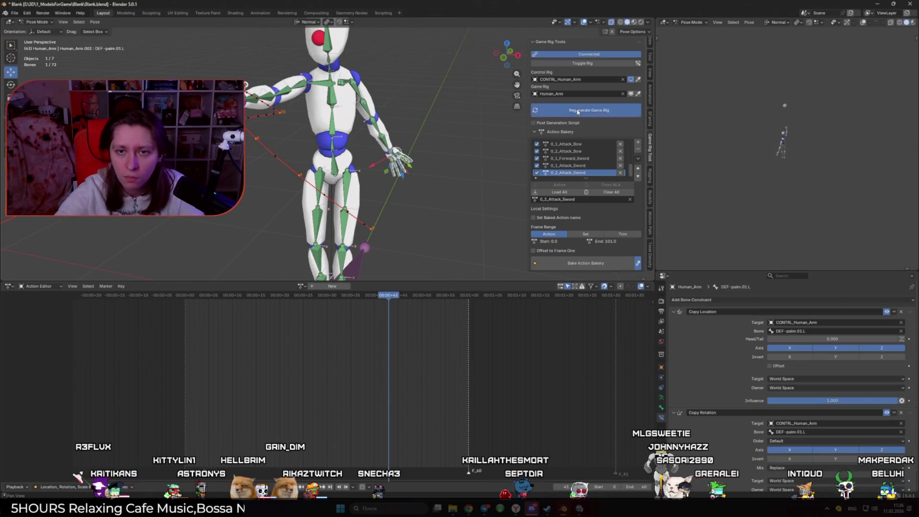
- Review the Generate Game Rig hierarchy, constraints, extract, binding and advanced settings
left_click(582, 110)
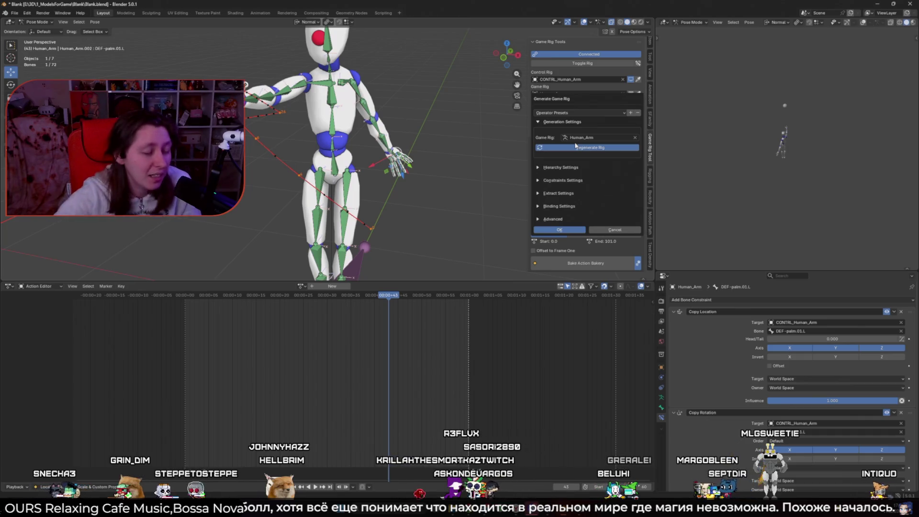
left_click(537, 168)
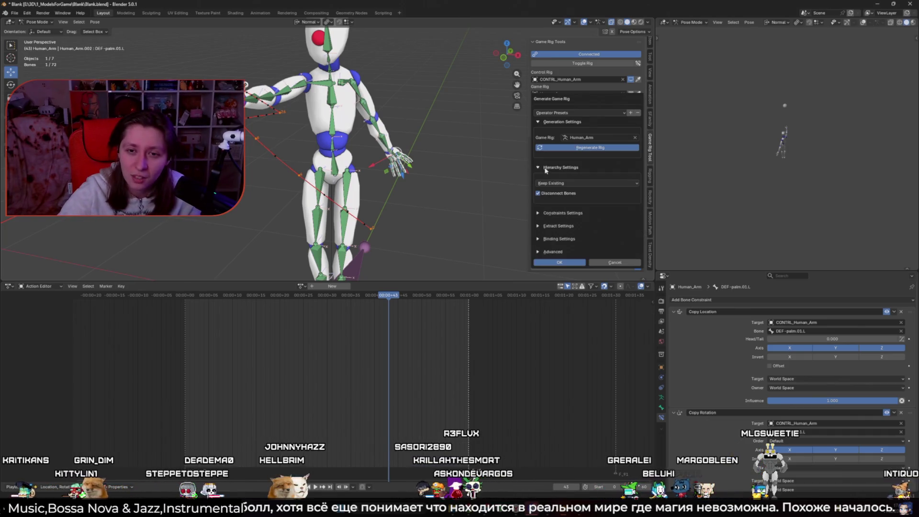
left_click(569, 184)
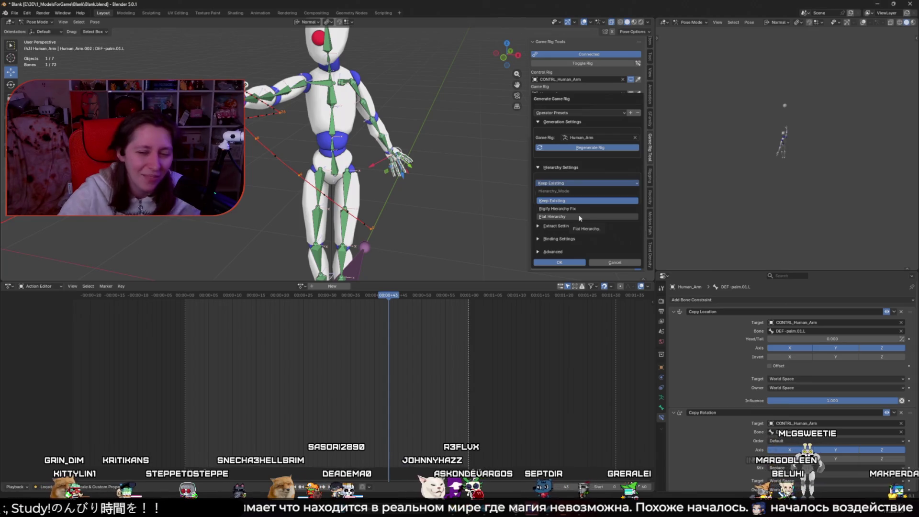
left_click(559, 185)
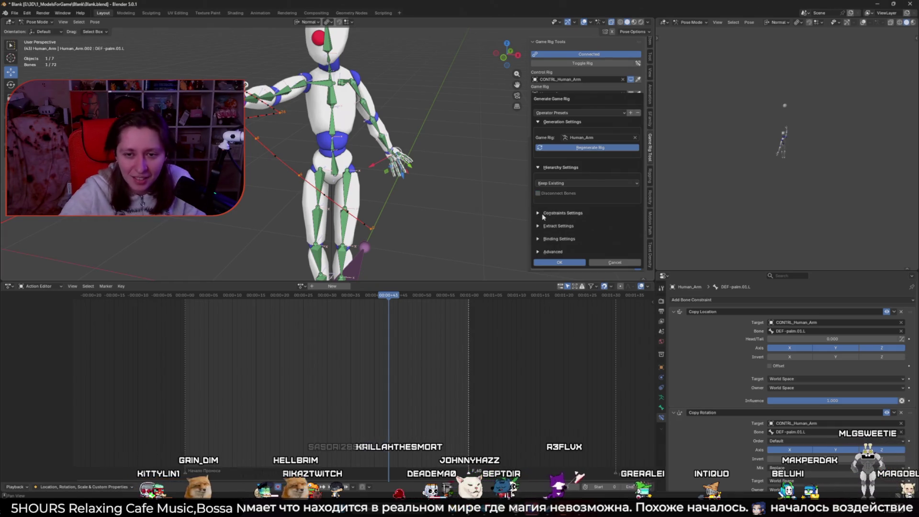
left_click(543, 214)
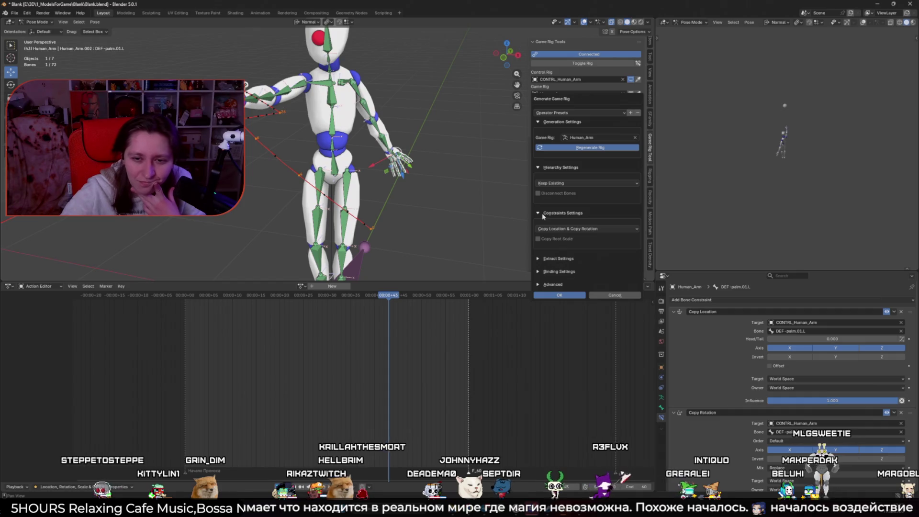
left_click(543, 216)
left_click(546, 227)
left_click(556, 226)
left_click(559, 239)
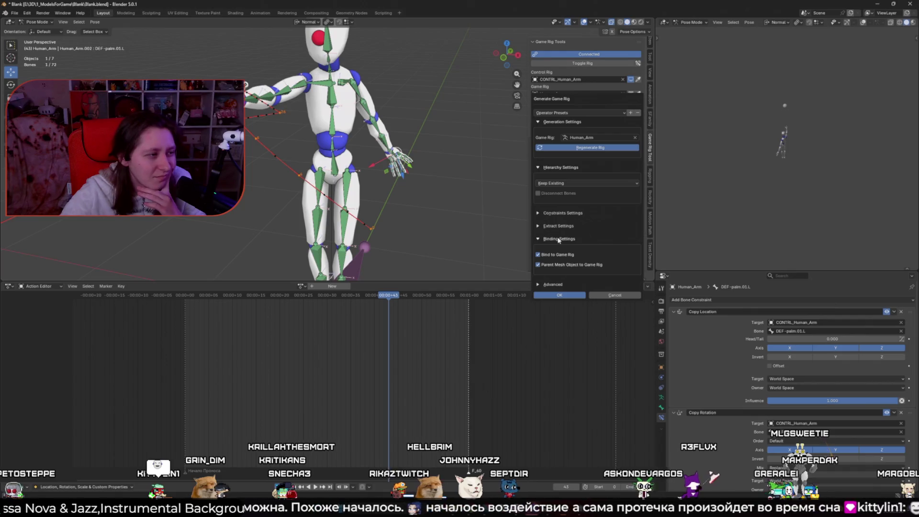
left_click(558, 239)
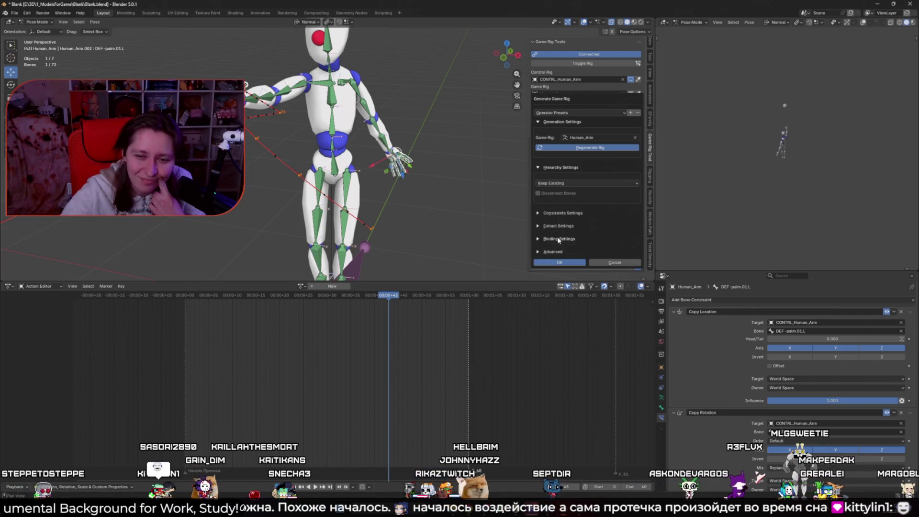
left_click(554, 251)
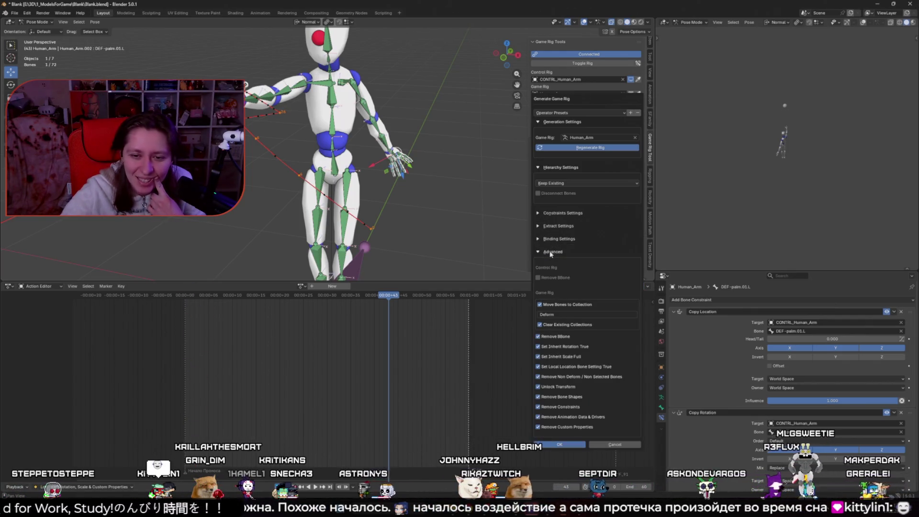
left_click(551, 252)
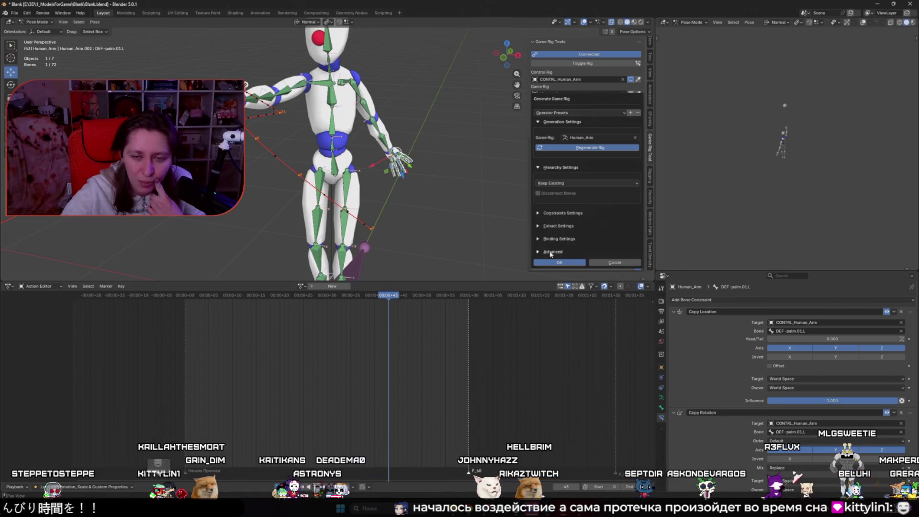
left_click(555, 214)
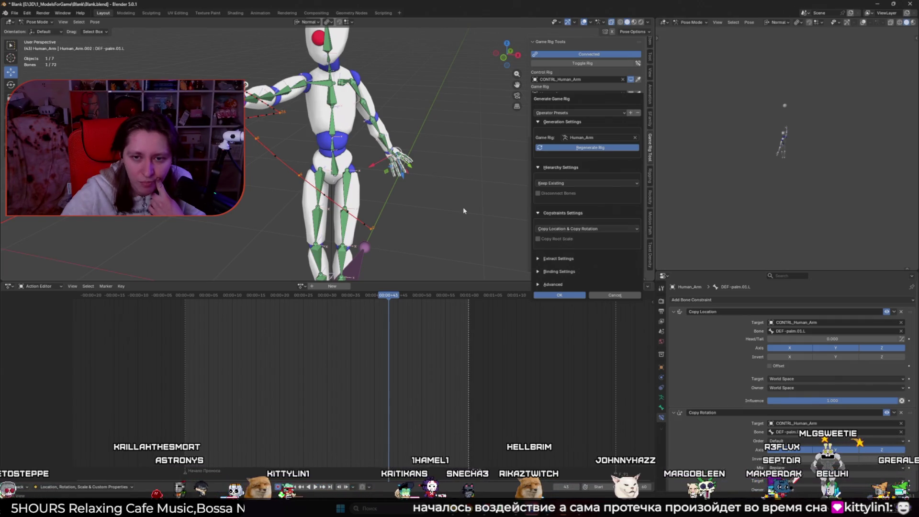
left_click_drag(560, 212, 575, 158)
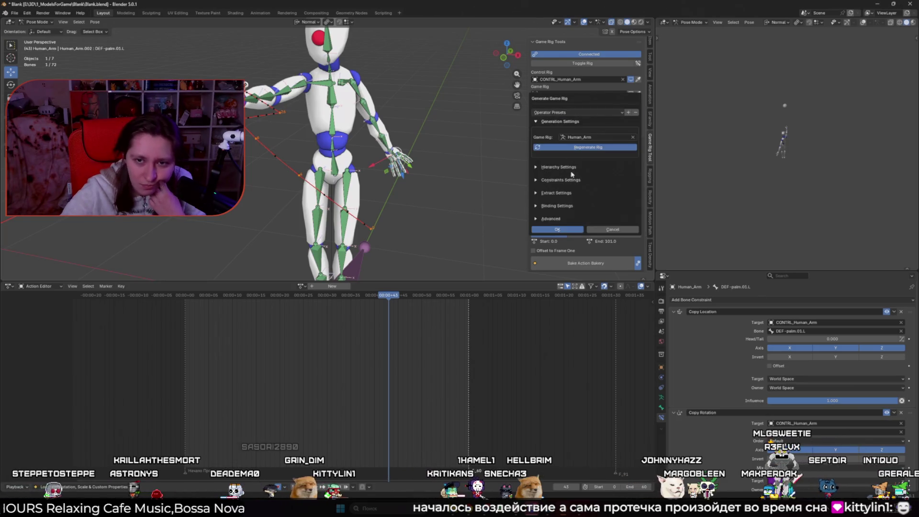
- Generate the game rig with Hierarchy Mode set to Flat Hierarchy
left_click(549, 167)
left_click(547, 184)
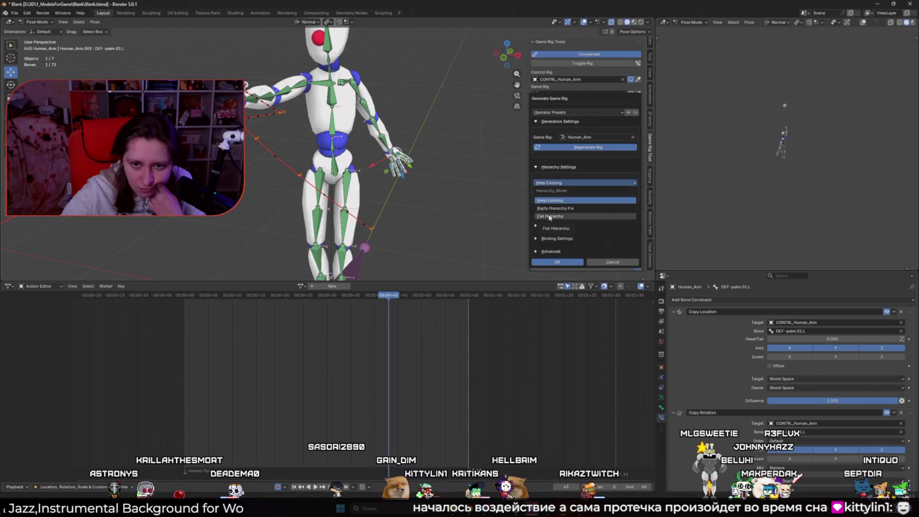
left_click(550, 217)
left_click(557, 262)
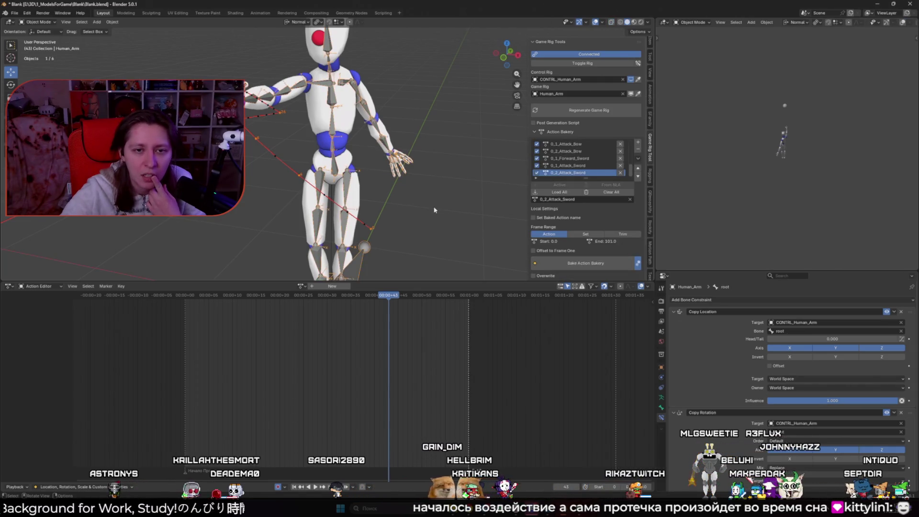
- Reopen the generation settings and regenerate the game rig
mouse_move(437, 194)
middle_mouse_down()
mouse_move(310, 177)
mouse_move(331, 177)
middle_mouse_up()
left_click(590, 110)
left_click(545, 185)
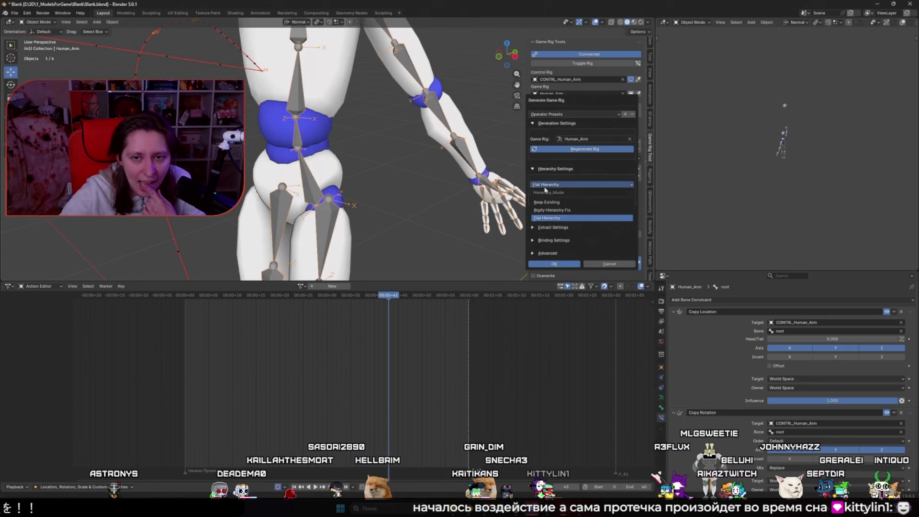
left_click(550, 218)
left_click(554, 264)
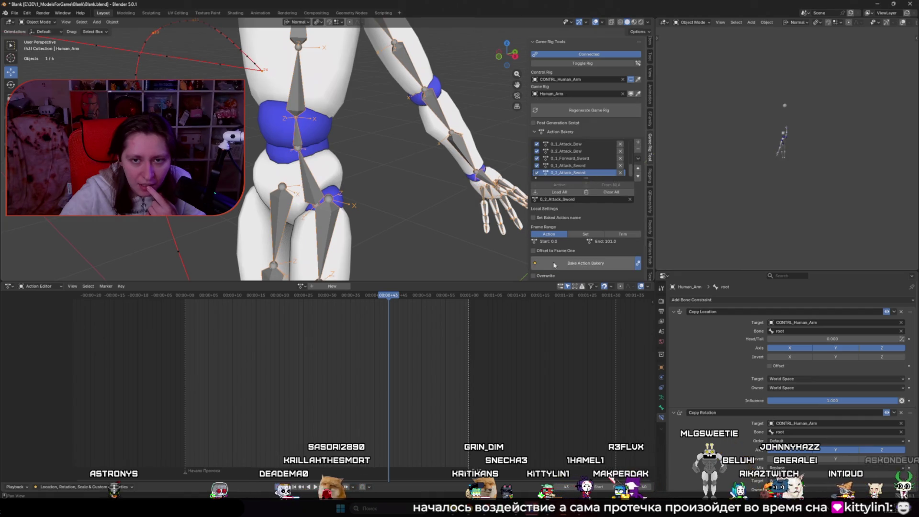
left_click(554, 264)
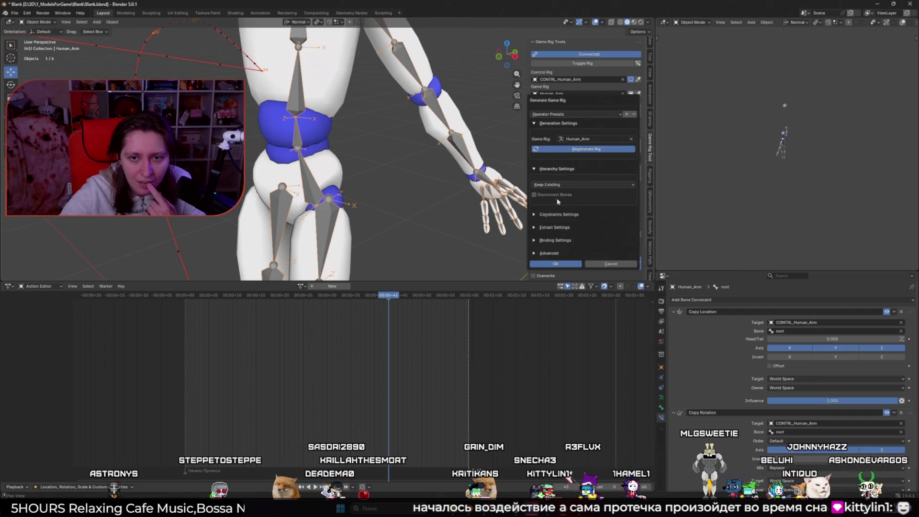
left_click(556, 263)
- Return to Object Mode and play the animation to check the raised arm
mouse_move(431, 144)
middle_mouse_down()
mouse_move(352, 160)
mouse_move(354, 94)
middle_mouse_up()
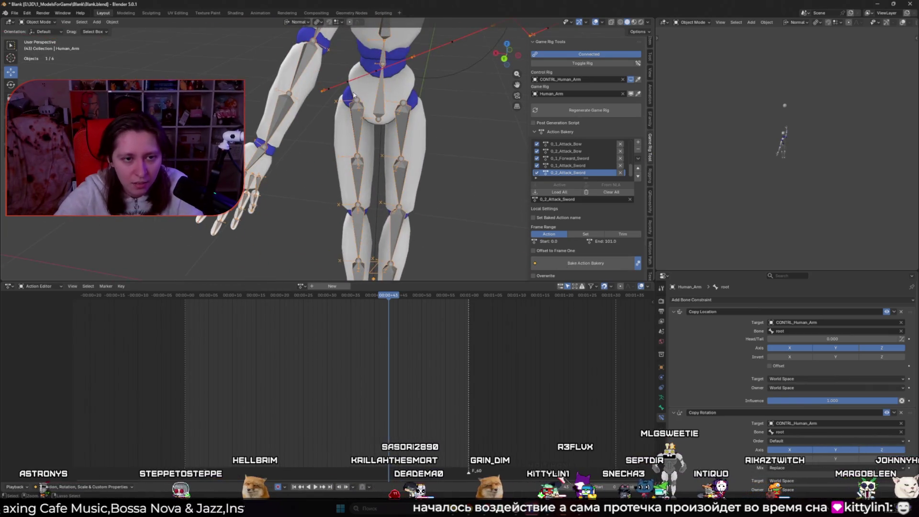
key("ctrl+Tab")
key("Tab")
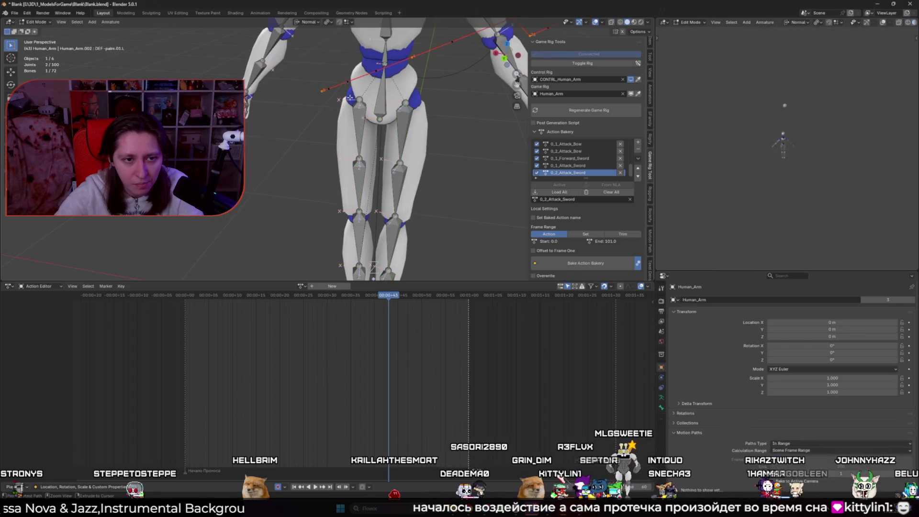
key("Tab")
middle_click_drag(287, 191, 245, 287)
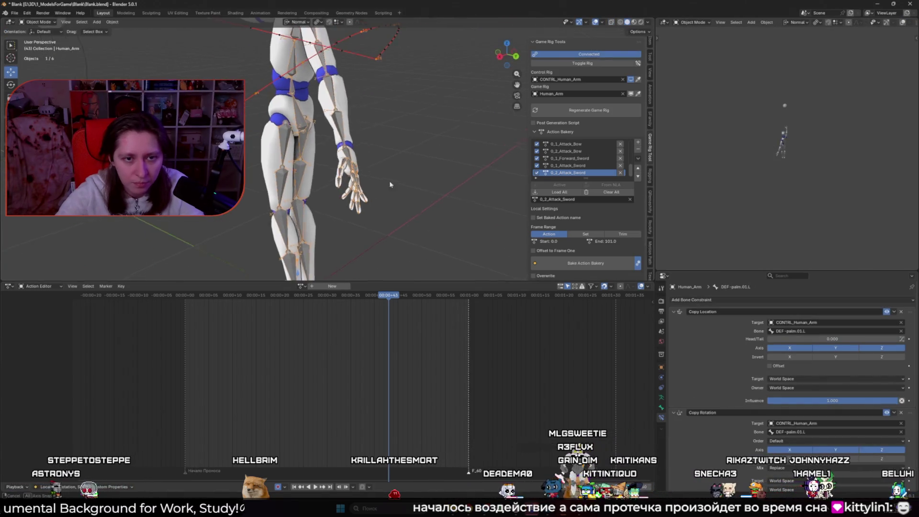
key("space")
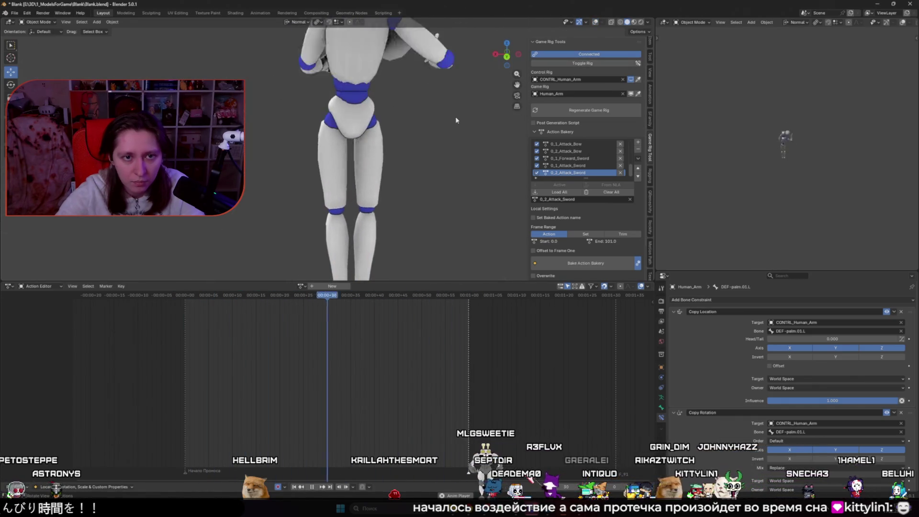
key("space")
- Generate the game rig using Copy Location & Copy Rotation, Copy Root Scale unchecked, and a chosen extract mode
left_click(587, 111)
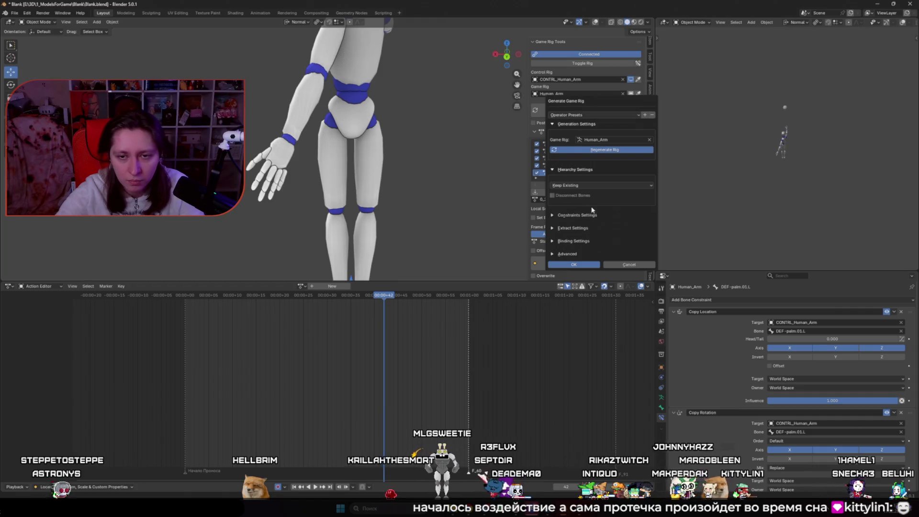
left_click(573, 186)
key("Escape")
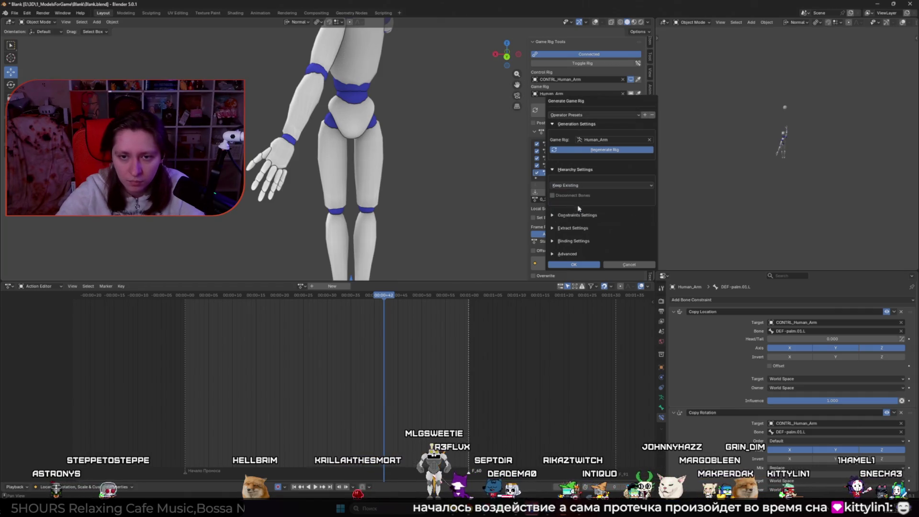
left_click(555, 216)
left_click(569, 232)
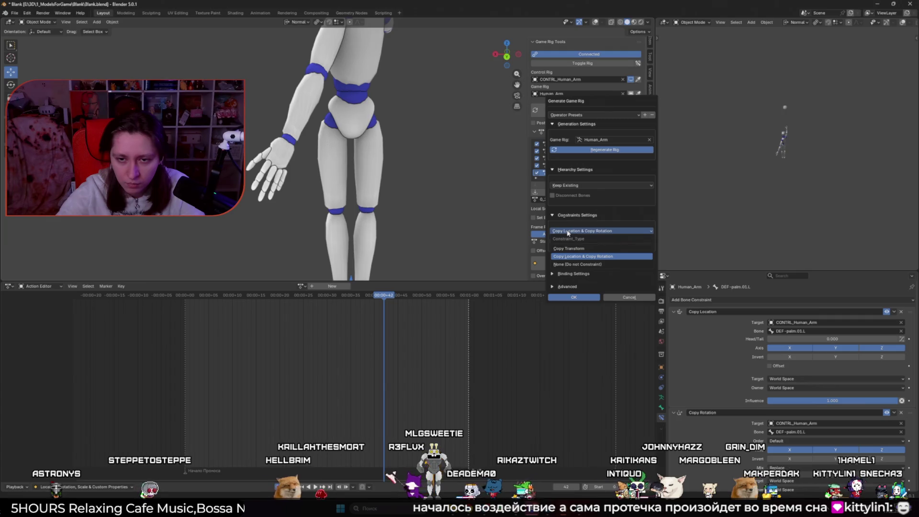
left_click(565, 257)
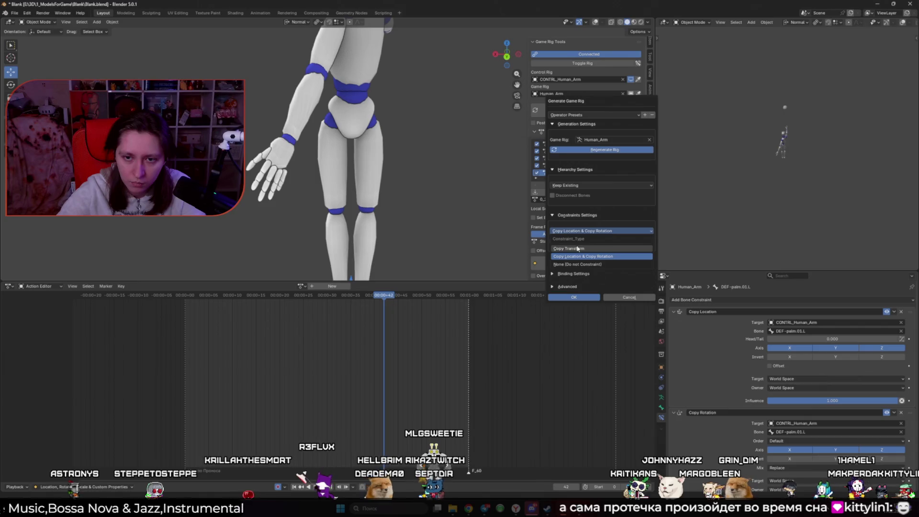
left_click(553, 242)
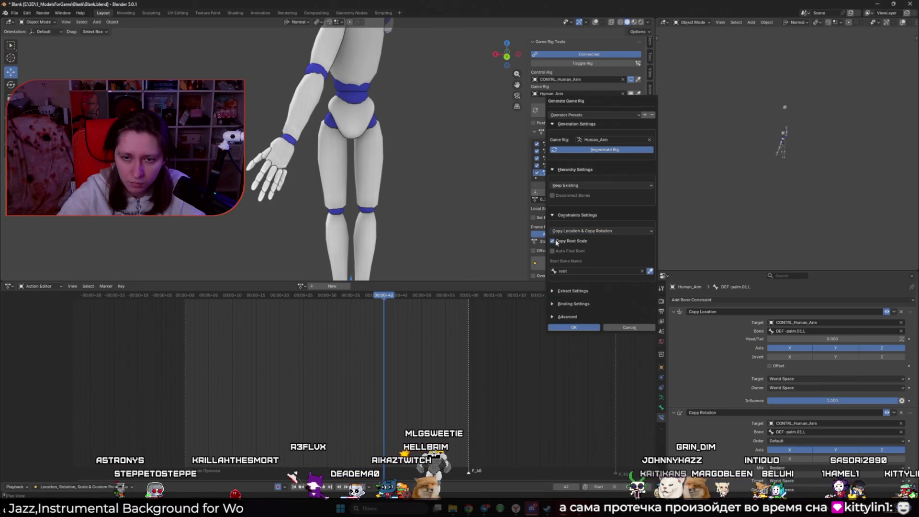
left_click(553, 241)
left_click(561, 261)
left_click(565, 277)
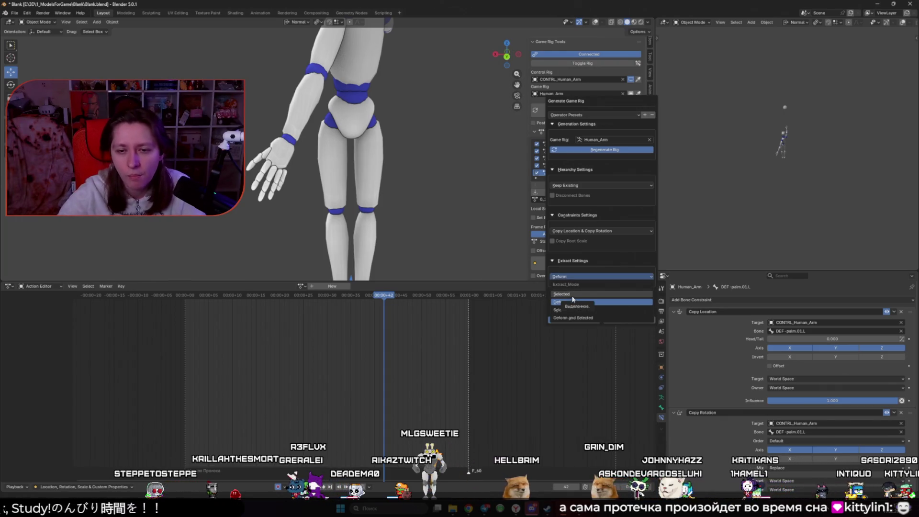
left_click(574, 299)
left_click(574, 322)
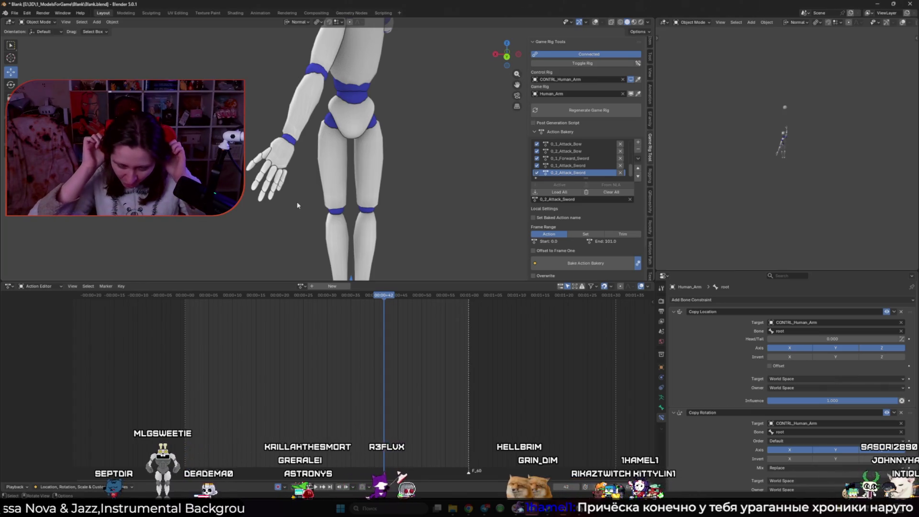
- Play the animation on the character, toggling the viewport overlays
scroll(298, 168, "down", 3)
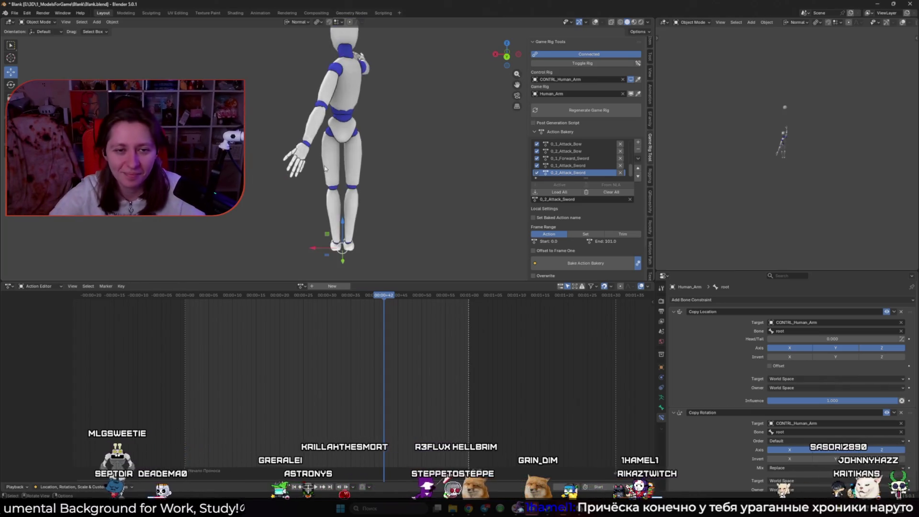
middle_click_drag(326, 168, 384, 188)
key("space")
key("shift+alt+z")
key("shift+alt+z")
scroll(308, 135, "up", 5)
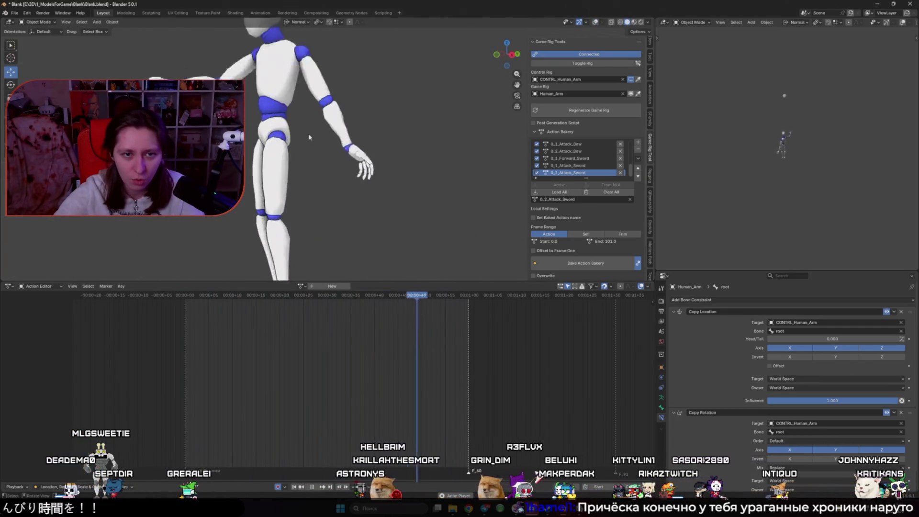
key("shift+alt+z")
- In Edit Mode, delete the selected extra hand bones from Human_Arm
key("Tab")
scroll(314, 161, "down", 3)
scroll(359, 161, "up", 5)
middle_click_drag(359, 162, 397, 163)
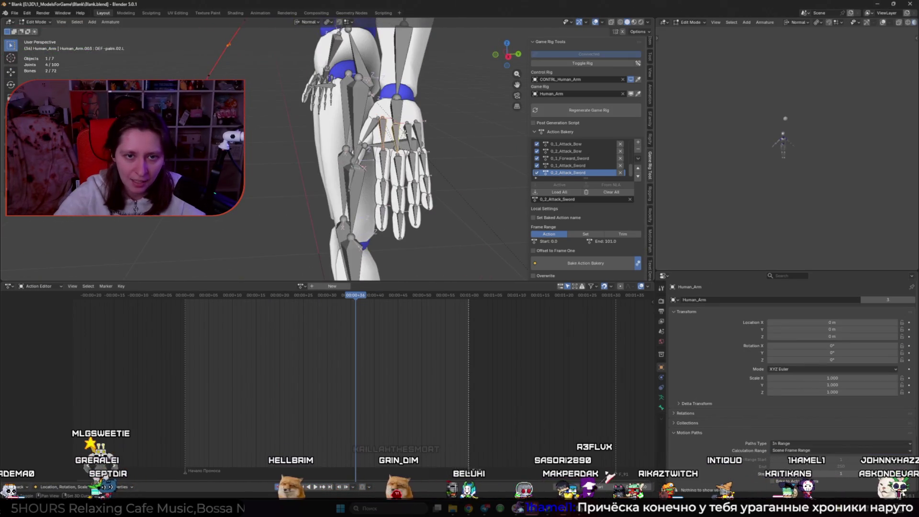
scroll(383, 144, "down", 5)
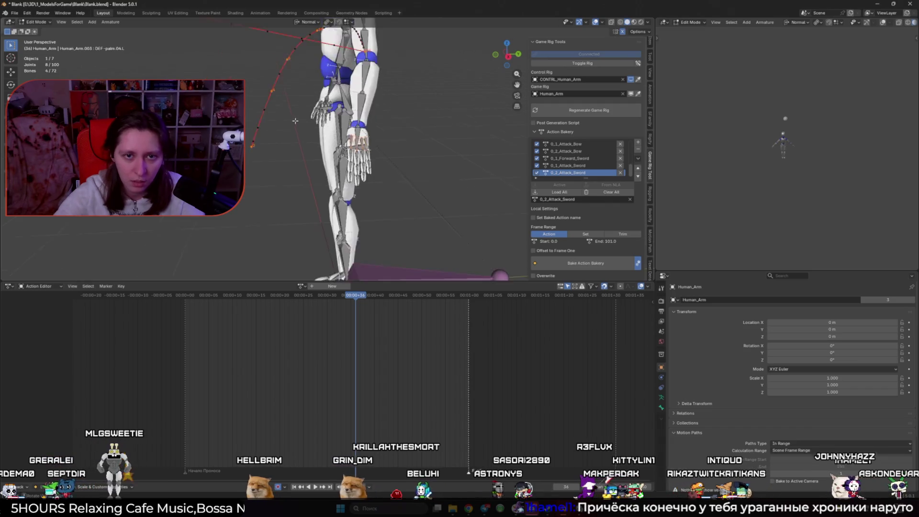
scroll(383, 144, "up", 5)
key("x")
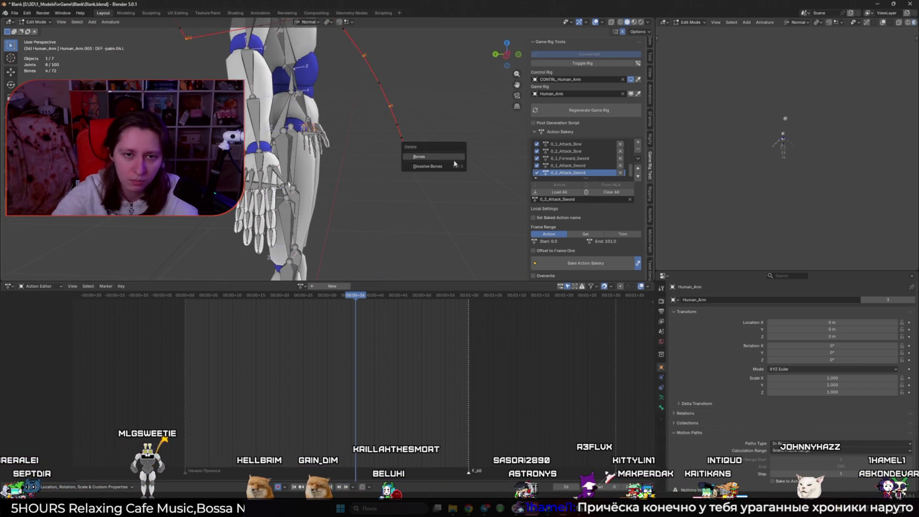
left_click(455, 166)
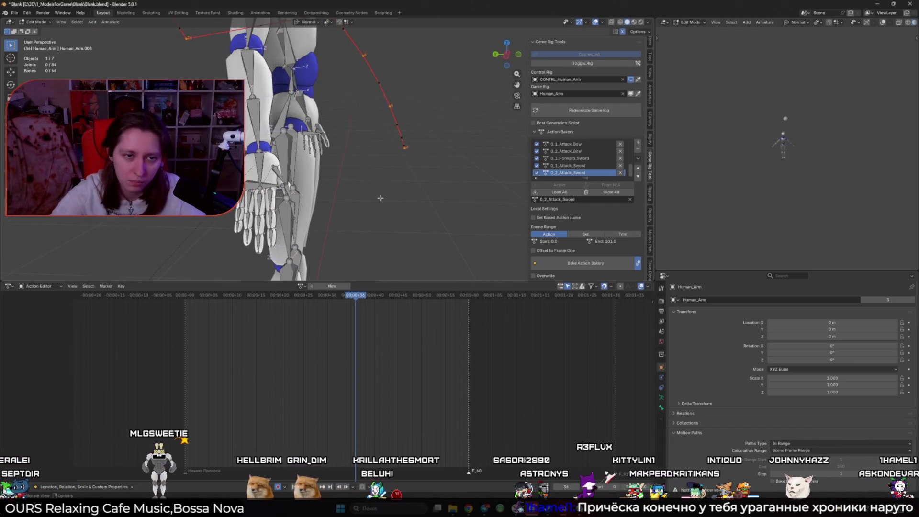
- Return to Object Mode and review the animation around frames 40–44
key("space")
key("Tab")
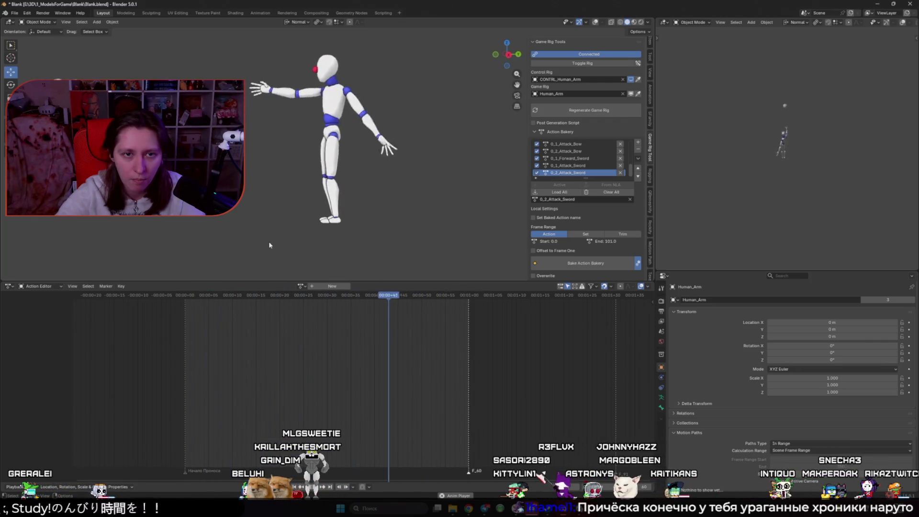
middle_click_drag(235, 223, 367, 237)
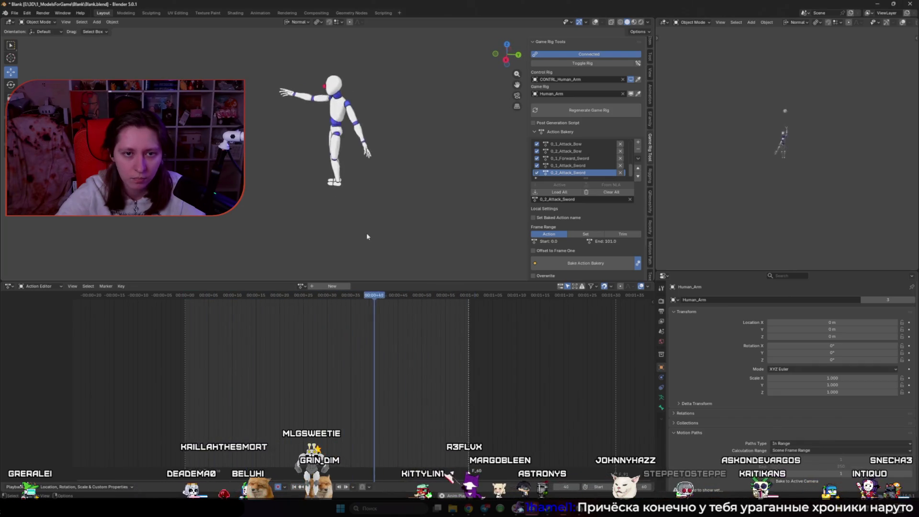
scroll(366, 233, "up", 3)
mouse_move(366, 296)
left_mouse_down()
mouse_move(375, 298)
mouse_move(345, 297)
mouse_move(423, 287)
mouse_move(189, 297)
mouse_move(435, 295)
mouse_move(380, 296)
mouse_move(426, 296)
mouse_move(393, 293)
left_mouse_up()
key("shift+alt+z")
scroll(435, 143, "up", 4)
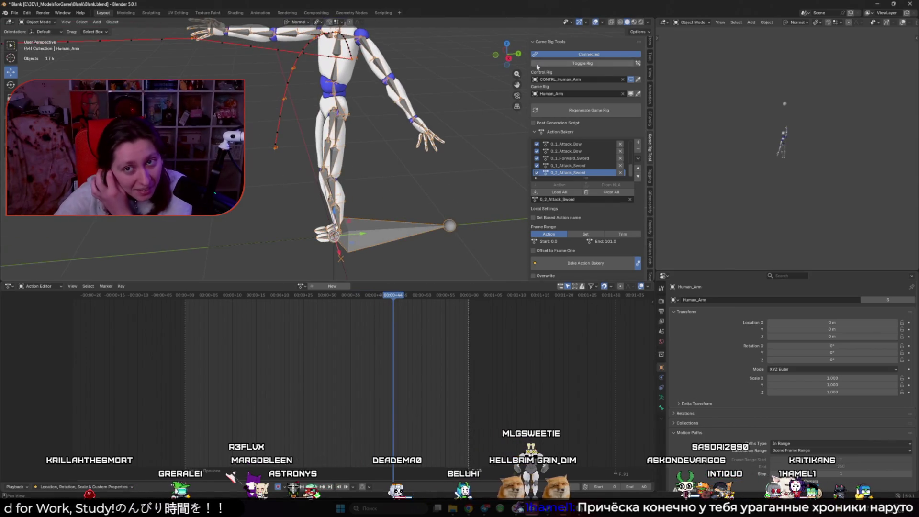
- Switch to the control rig in Pose Mode and select a finger bone
left_click(563, 63)
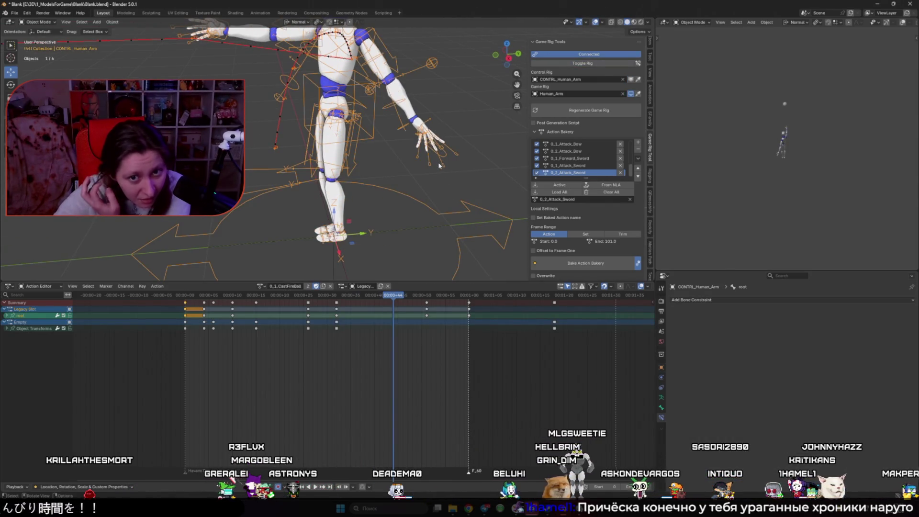
key("ctrl+Tab")
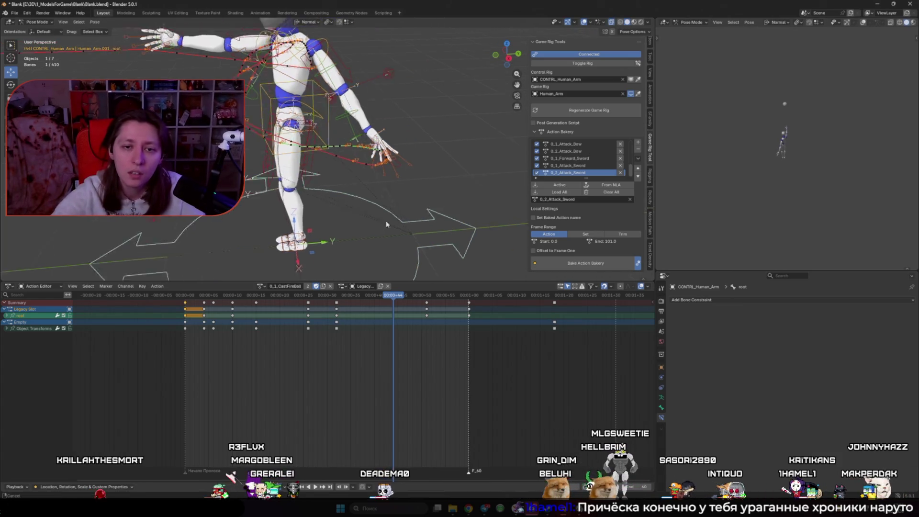
scroll(400, 192, "up", 4)
left_click(403, 296)
left_click_drag(402, 296, 427, 297)
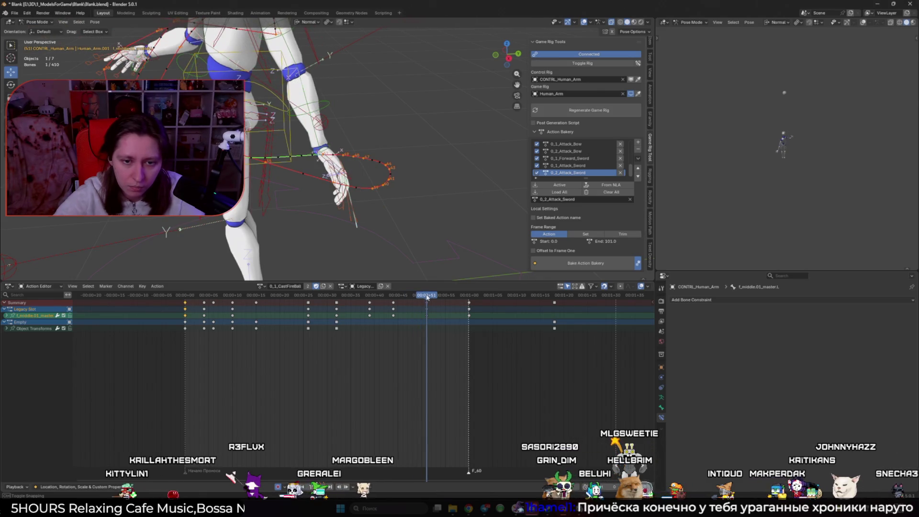
- Select the finger bones and shift their keys from frame 44 to frame 51
middle_click_drag(363, 234, 372, 234)
left_click(373, 233, "shift")
left_click(348, 249, "shift")
left_click(329, 245, "shift")
left_click_drag(407, 348, 390, 300)
left_click_drag(394, 336, 428, 334)
scroll(364, 258, "down", 3)
- Rotate palm.L slightly, keying it at frame 51, and play the result
middle_click_drag(364, 259, 385, 259)
left_click(357, 169)
key("r")
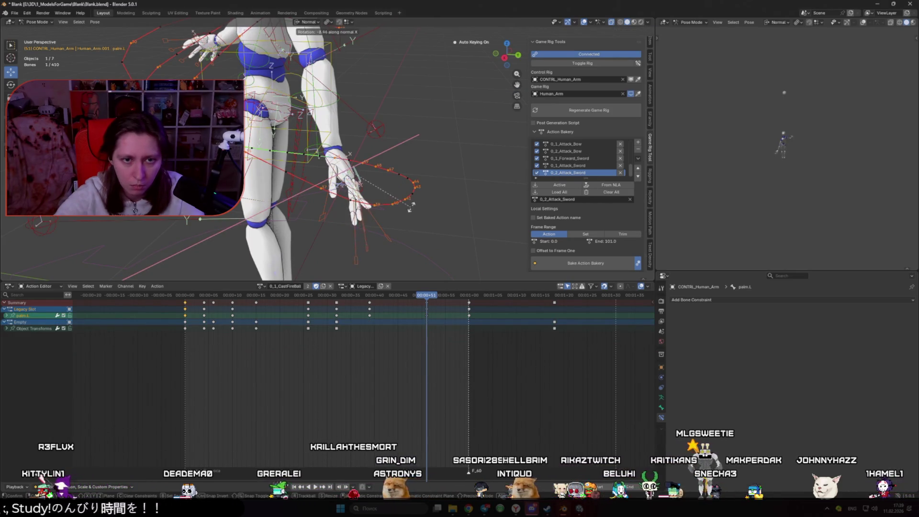
left_click(383, 216)
key("space")
key("shift+alt+z")
scroll(301, 183, "down", 6)
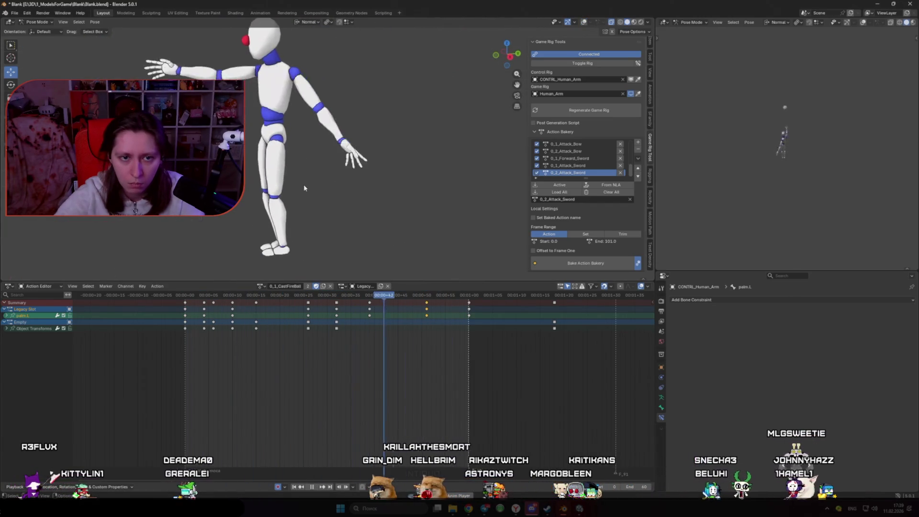
- Key the raised-arm pose at frame 51 of the fireball cast and play it back
key("space")
mouse_move(341, 298)
left_mouse_down()
mouse_move(437, 295)
mouse_move(427, 295)
left_mouse_up()
key("i")
key("space")
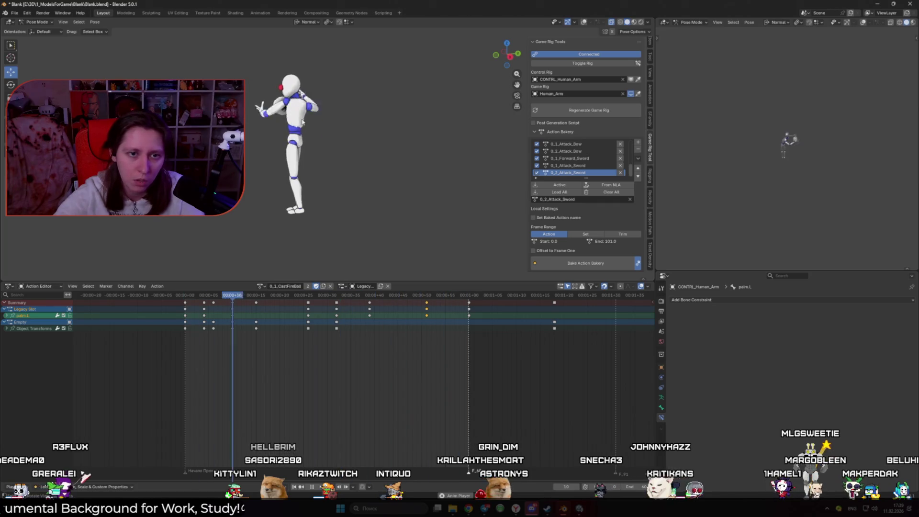
key("space")
key("space")
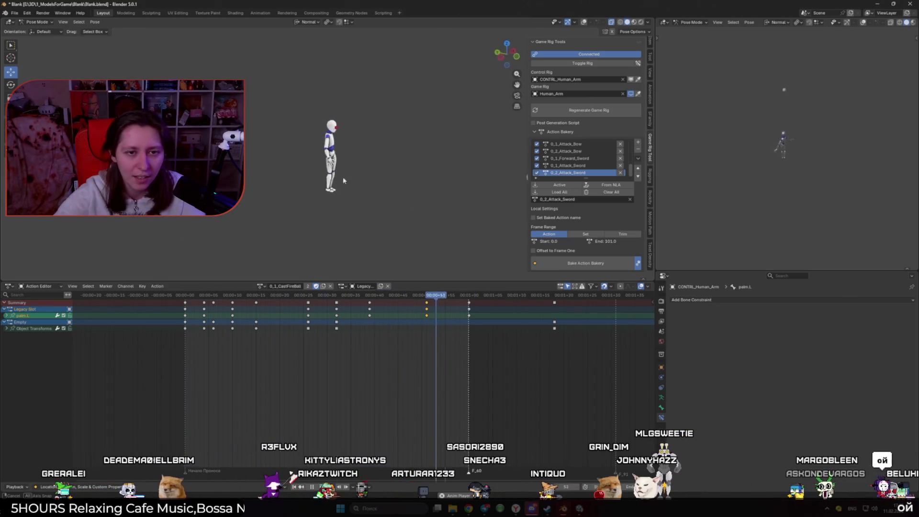
- Scrub between frames 45 and 65 to check the sphere following the hand, then return to frame 0
scroll(398, 186, "up", 3)
mouse_move(397, 187)
middle_mouse_down()
mouse_move(341, 204)
mouse_move(391, 198)
mouse_move(398, 211)
middle_mouse_up()
scroll(341, 205, "down", 2)
scroll(406, 214, "up", 4)
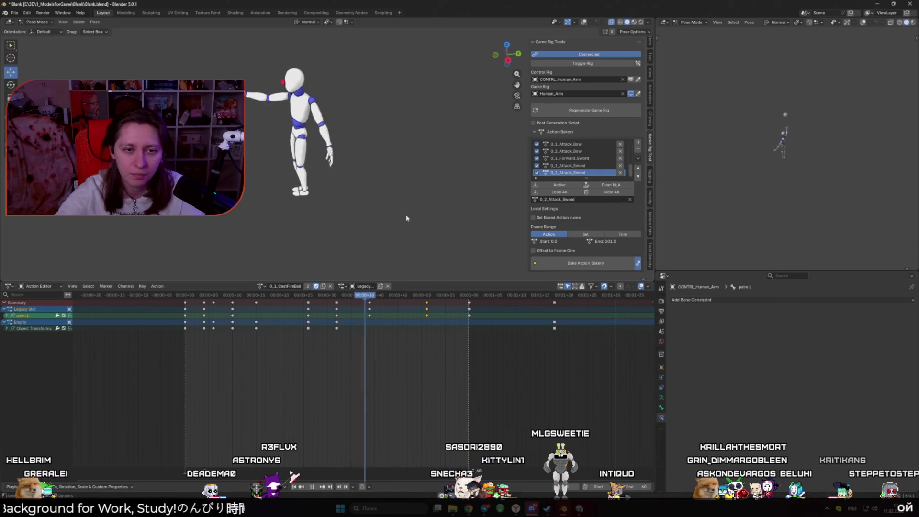
left_click(392, 298)
mouse_move(392, 298)
left_mouse_down()
mouse_move(495, 297)
mouse_move(186, 297)
left_mouse_up()
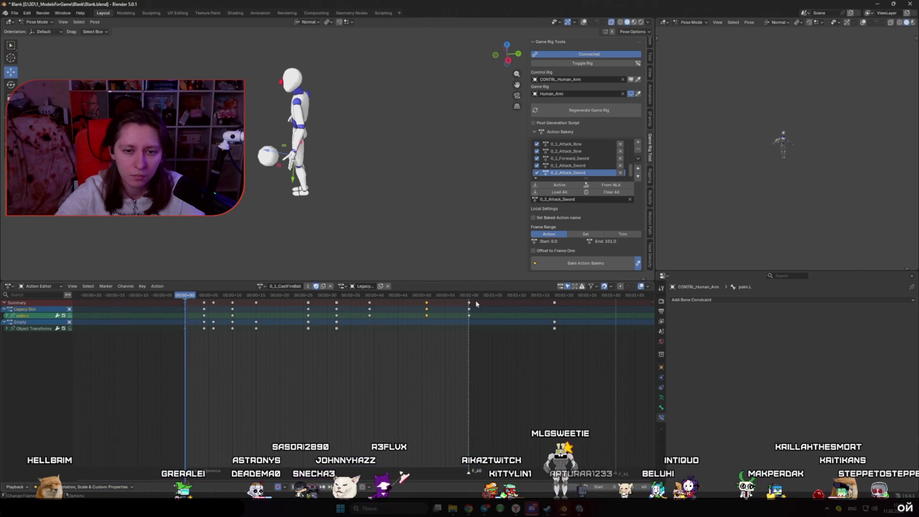
left_click(469, 297)
left_click(187, 298)
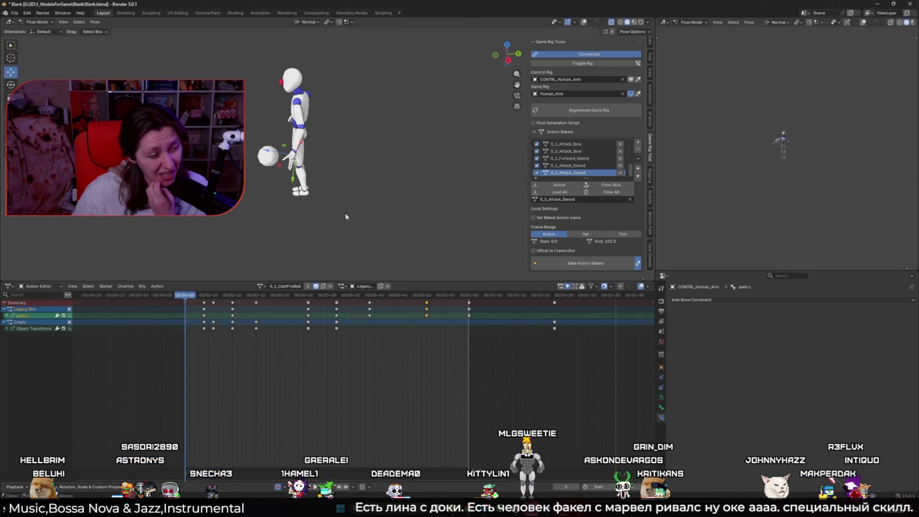
- Replay the fireball cast from the start and watch it from a pulled-back view
left_click(181, 297)
mouse_move(182, 300)
left_mouse_down()
mouse_move(392, 307)
mouse_move(185, 308)
left_mouse_up()
key("space")
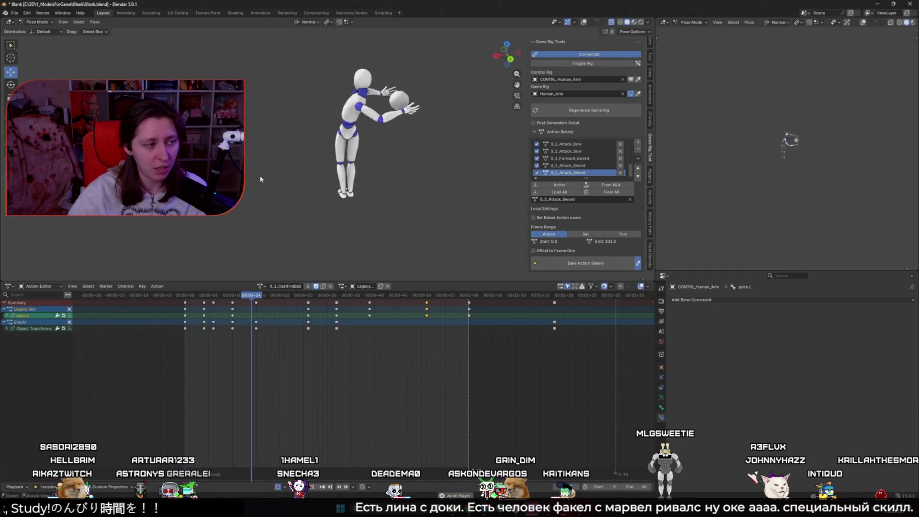
key("space")
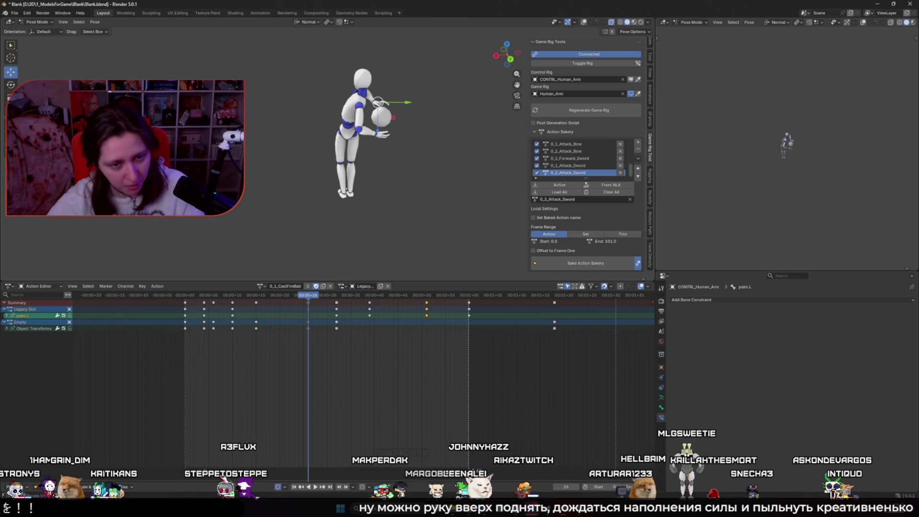
key("space")
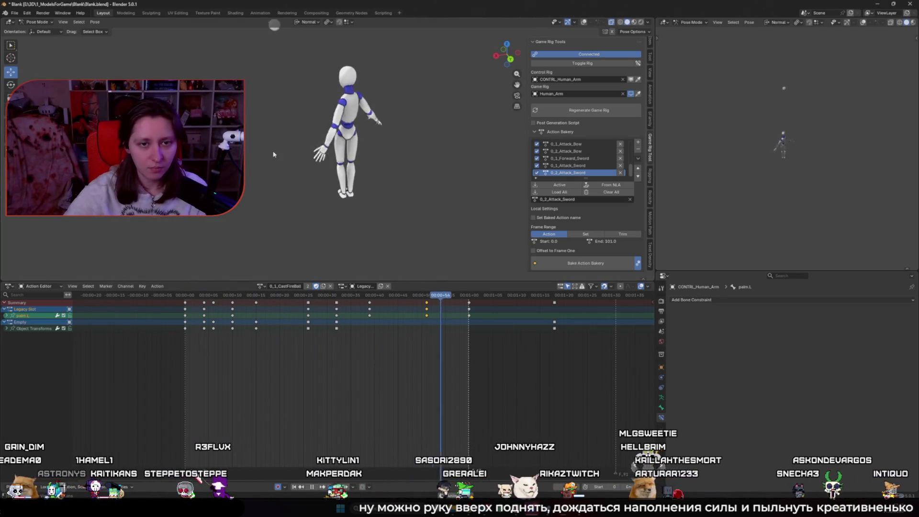
middle_click_drag(273, 154, 247, 150)
scroll(247, 150, "down", 3)
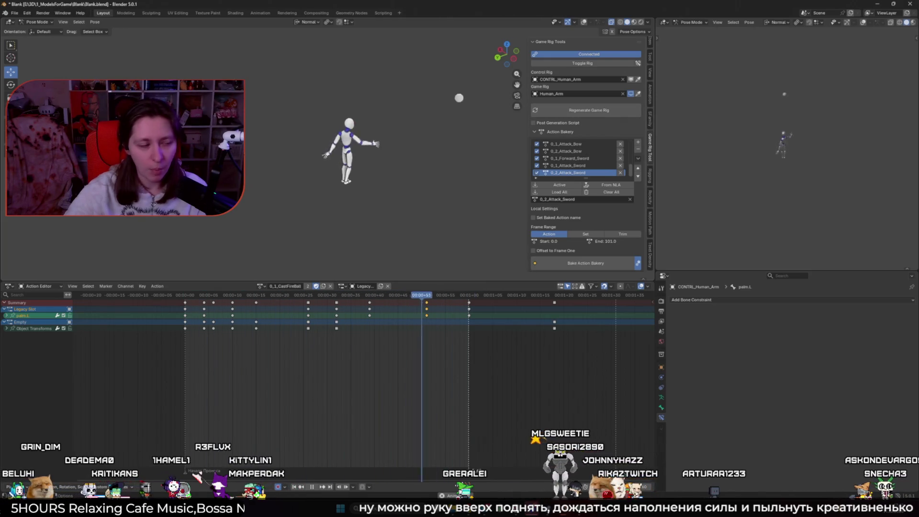
key("space")
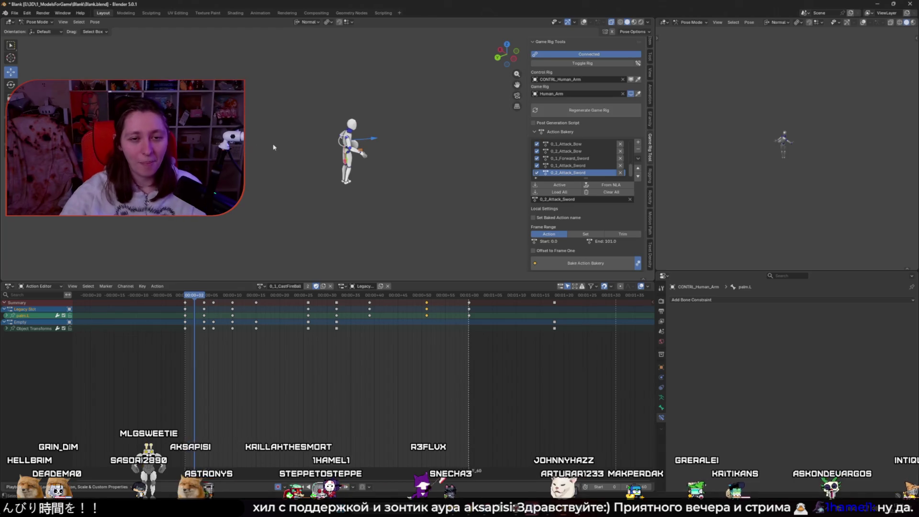
- Stop playback and toggle from the control rig to the Human_Arm game rig
key("space")
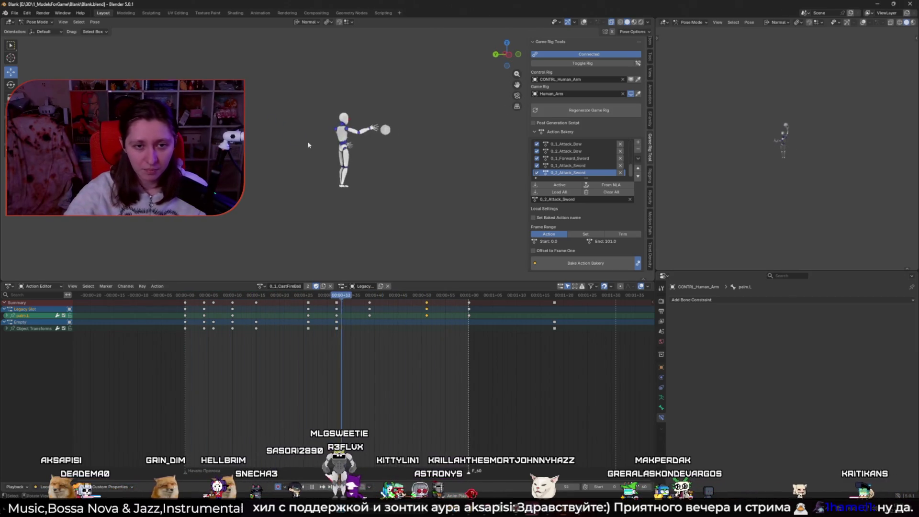
key("shift+alt+z")
scroll(325, 179, "up", 4)
scroll(325, 180, "up", 2)
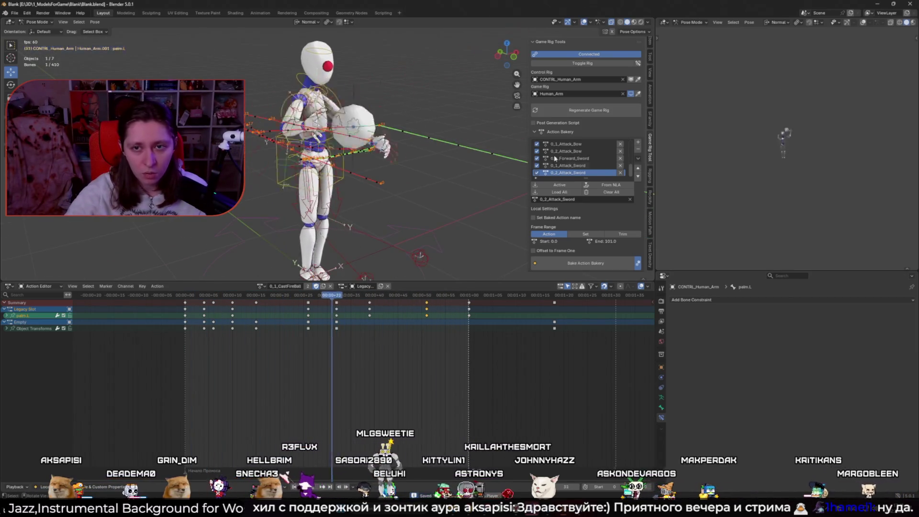
key("space")
left_click(596, 68)
scroll(406, 146, "up", 5)
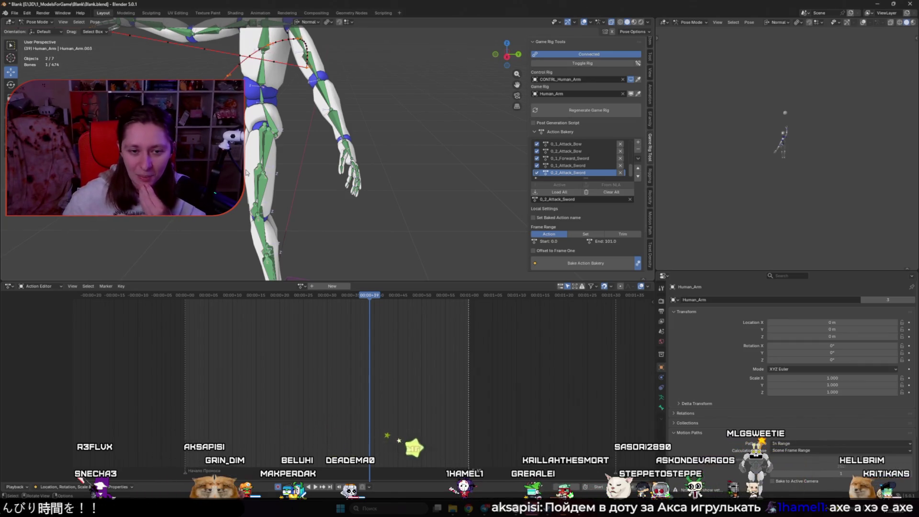
- Select the left upper-arm bone and switch the Human_Arm rig into Edit Mode
scroll(364, 167, "down", 3)
mouse_move(364, 167)
middle_mouse_down()
mouse_move(397, 164)
mouse_move(335, 154)
middle_mouse_up()
scroll(398, 164, "up", 5)
scroll(398, 165, "up", 2)
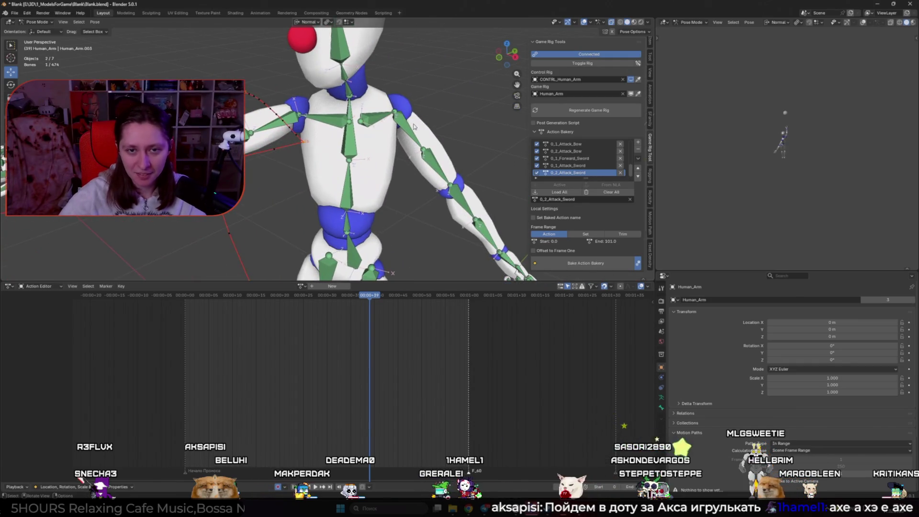
left_click(453, 175)
key("g")
key("Escape")
key("Tab")
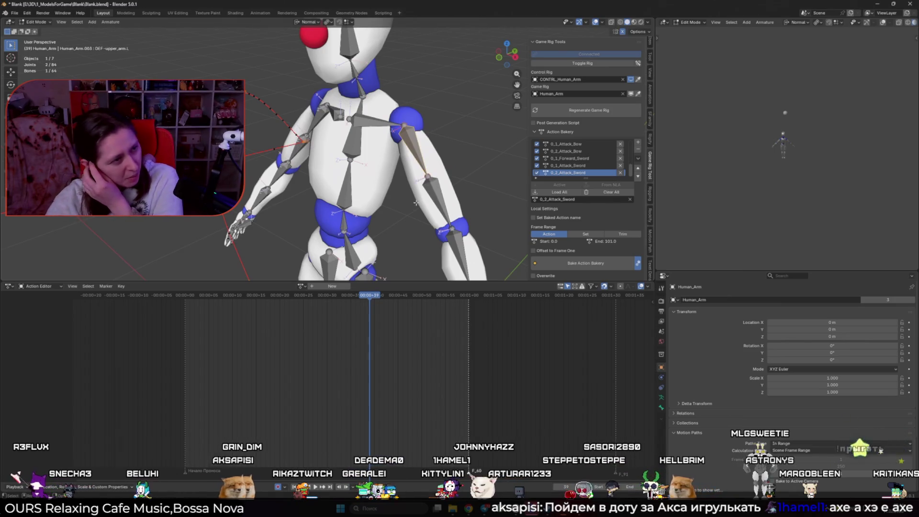
- Inspect the chest bone DEF-spine.003 and the left shoulder bone from a front view
left_click(355, 158)
key("g")
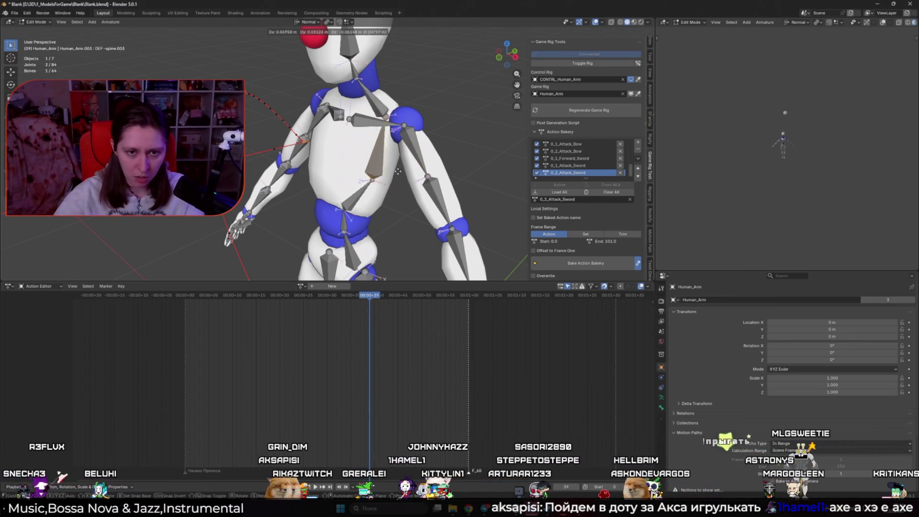
key("Escape")
middle_click_drag(397, 172, 353, 201)
scroll(354, 202, "up", 2)
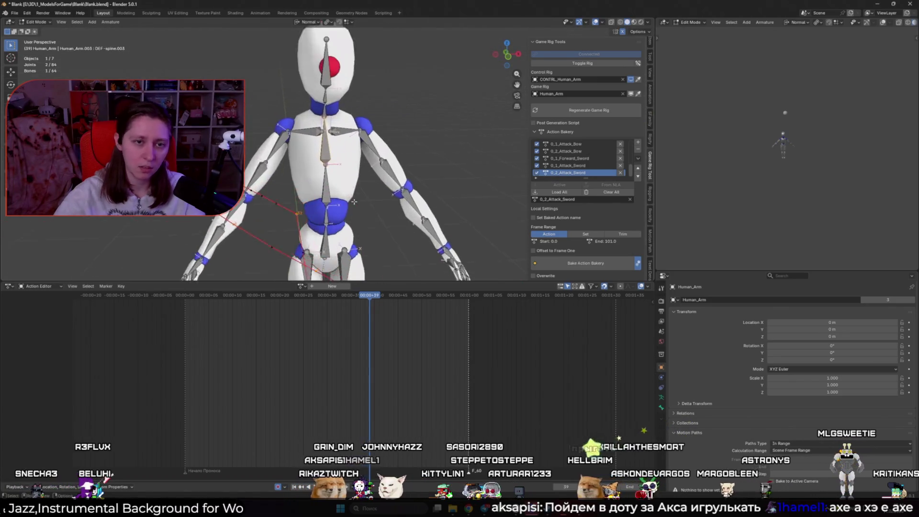
scroll(354, 202, "up", 2)
left_click(357, 132)
scroll(357, 132, "up", 2)
key("g")
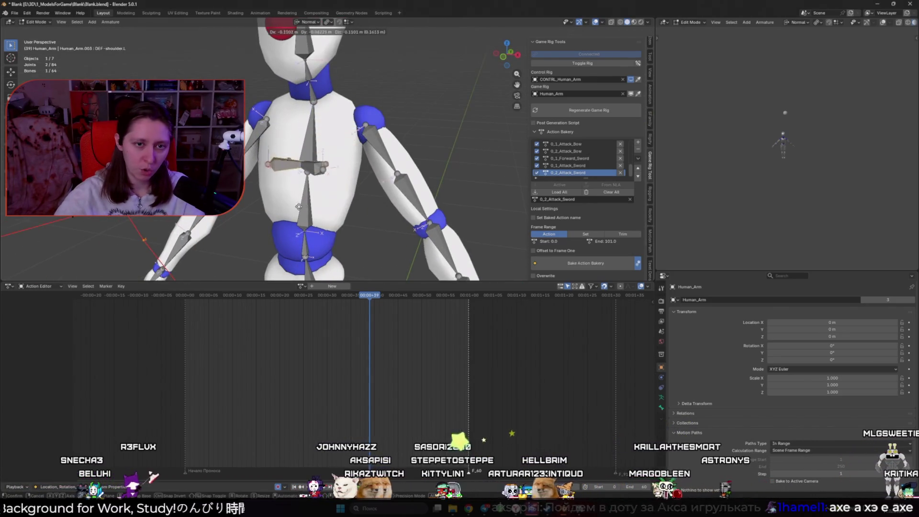
key("Escape")
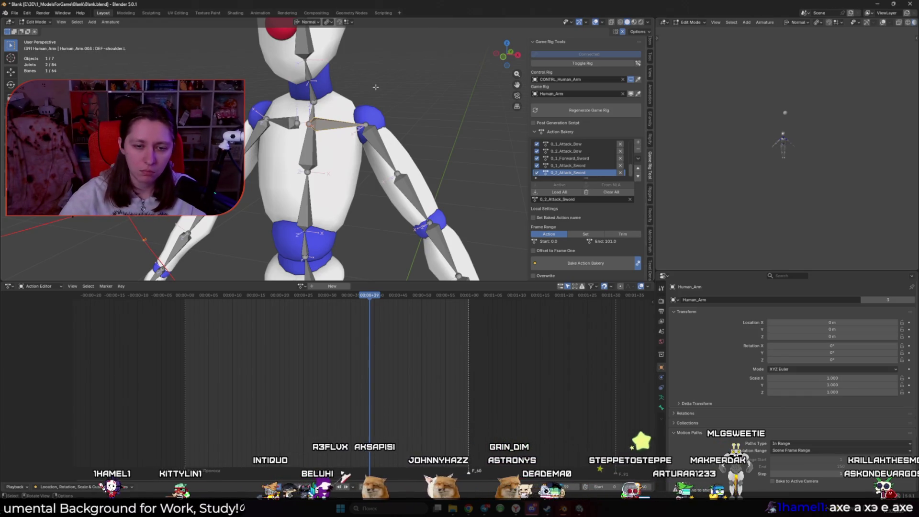
- Check the left hand's index and ring finger bones, the hand bone and the root bone
middle_click_drag(375, 87, 349, 162)
middle_click_drag(354, 101, 354, 90)
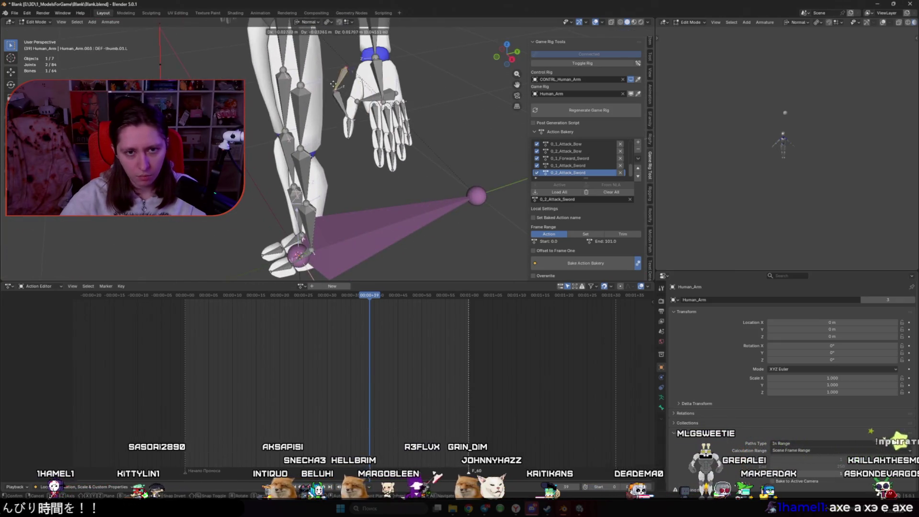
left_click(373, 117)
key("g")
right_click(387, 134)
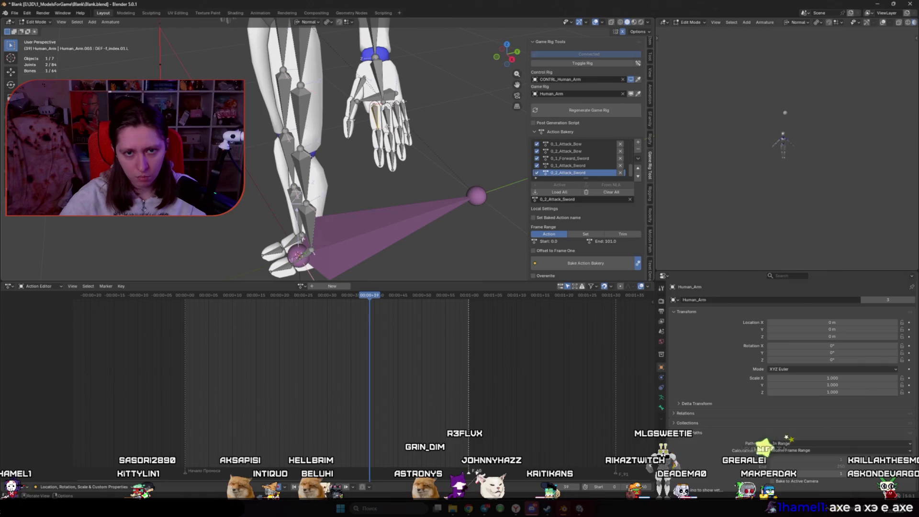
left_click(399, 111)
left_click(378, 84)
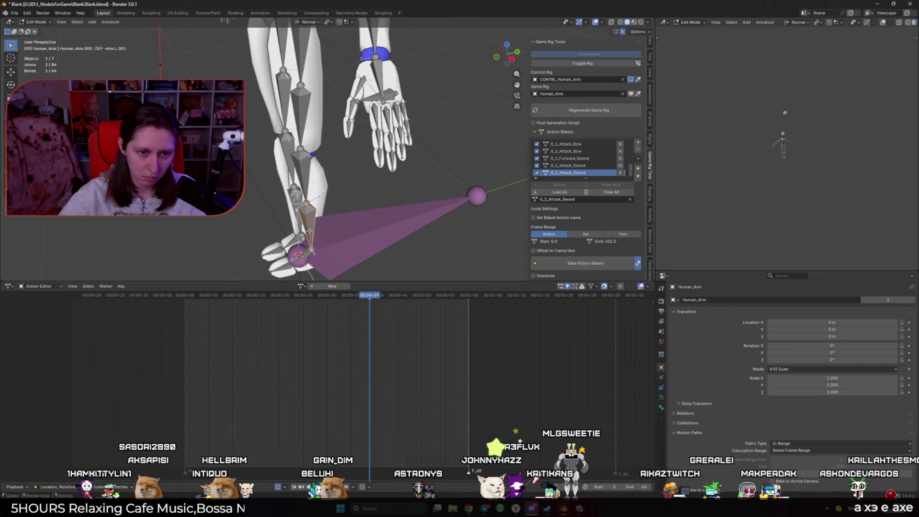
left_click(302, 258)
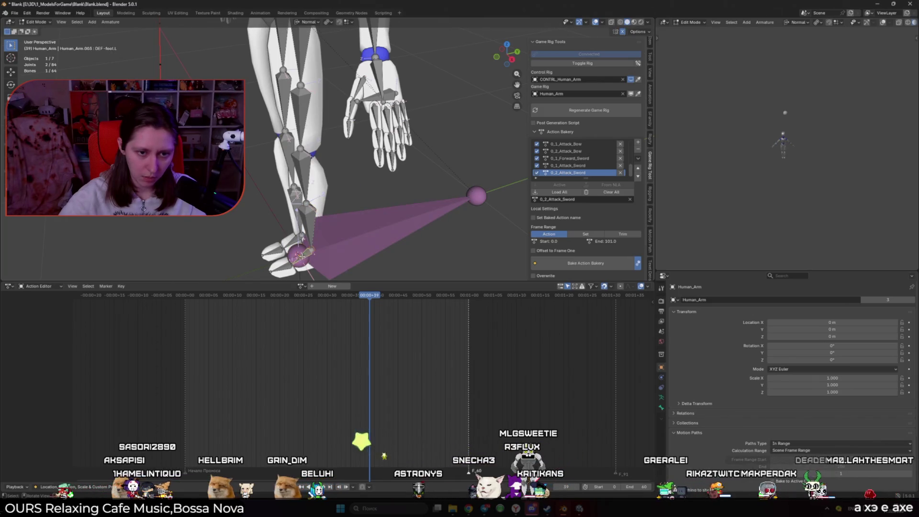
- Parent both thigh bones to DEF-spine with Keep Offset
left_click(303, 230)
scroll(371, 178, "down", 5)
middle_click_drag(371, 179, 369, 183)
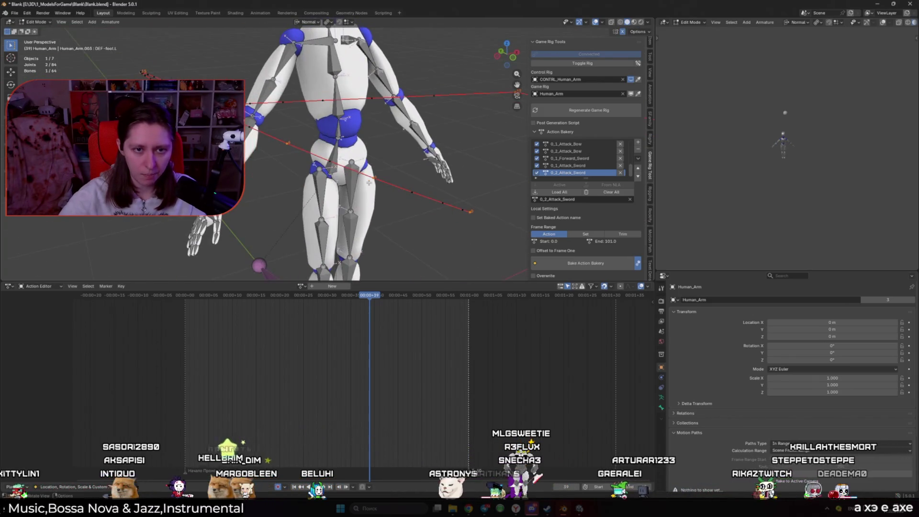
left_click(322, 192, "shift")
left_click(335, 164, "shift")
key("ctrl+p")
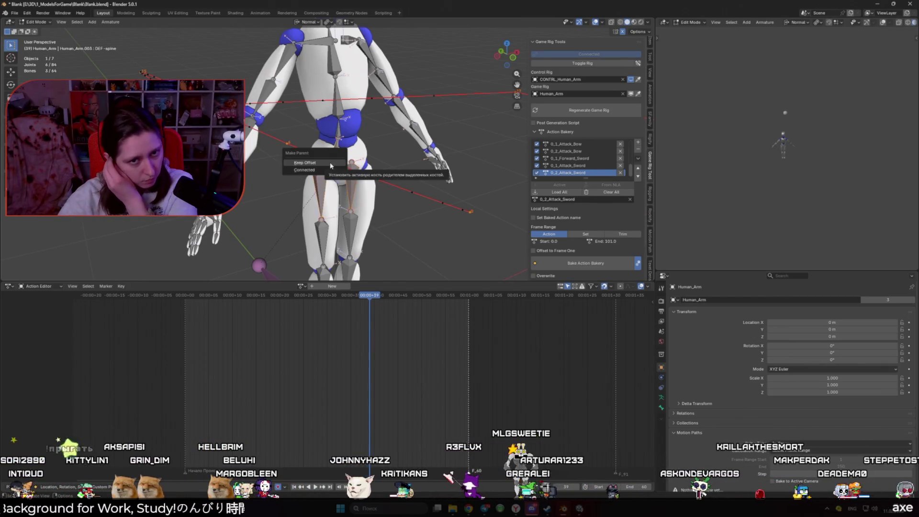
left_click(332, 165)
- Check the spine chain from DEF-spine.001 up to the neck bone DEF-spine.005
mouse_move(333, 165)
middle_mouse_down()
mouse_move(359, 121)
mouse_move(344, 165)
middle_mouse_up()
left_click(347, 144, "shift")
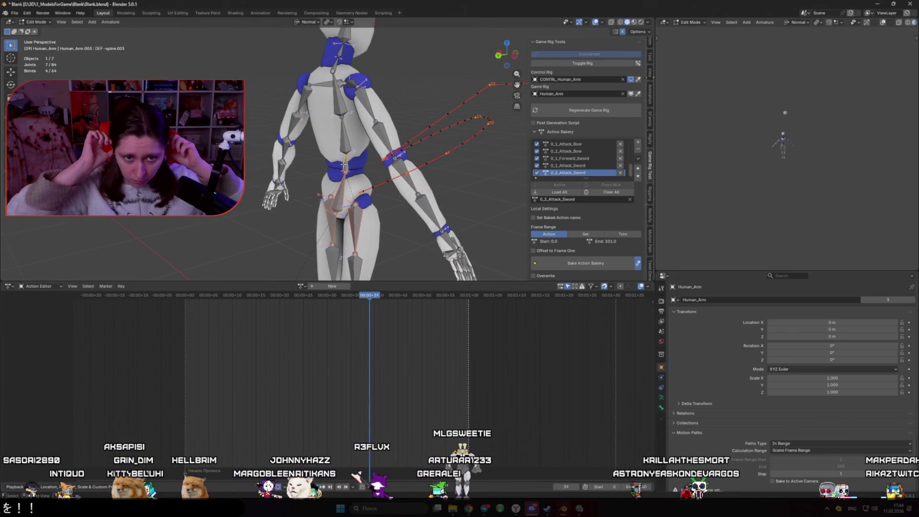
left_click(349, 158)
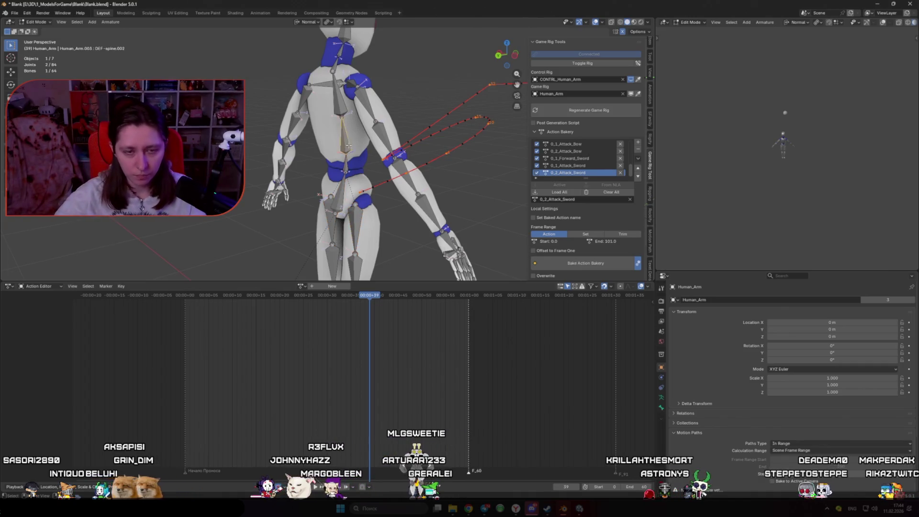
middle_click_drag(349, 158, 362, 136)
scroll(361, 136, "up", 4)
left_click(355, 79)
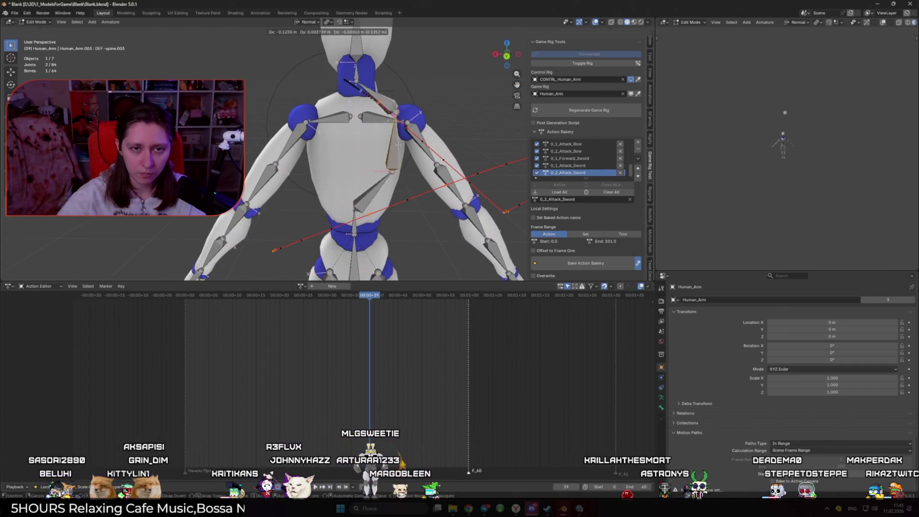
scroll(300, 198, "down", 4)
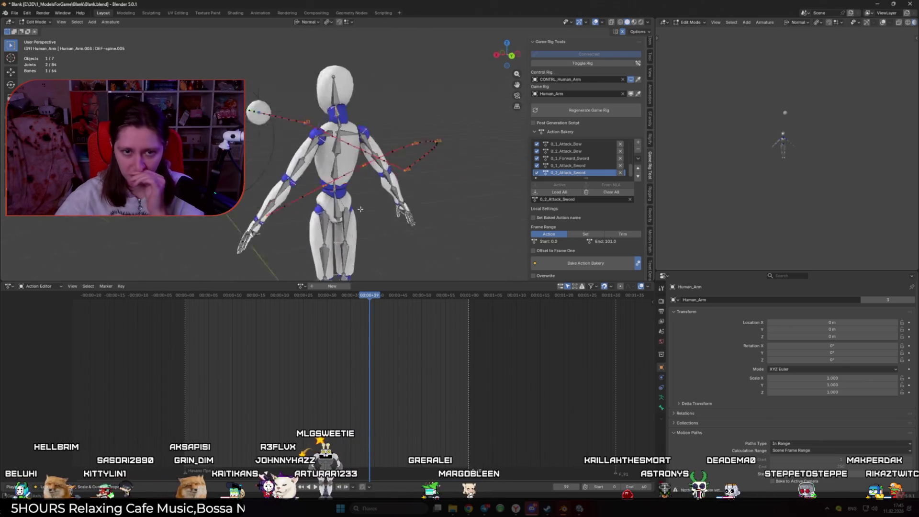
- Return the rig to Pose Mode and save Blank.blend
key("ctrl+Tab")
mouse_move(462, 197)
middle_mouse_down()
mouse_move(388, 216)
mouse_move(355, 191)
middle_mouse_up()
key("ctrl+s")
scroll(354, 190, "down", 2)
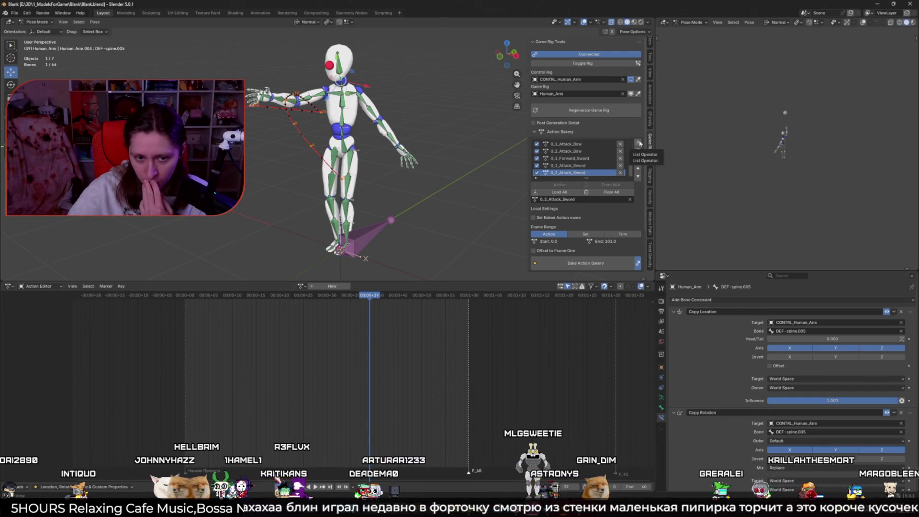
- On the control rig, add 0_1_CastFireBall to the Action Bakery list and save the file
left_click(583, 56)
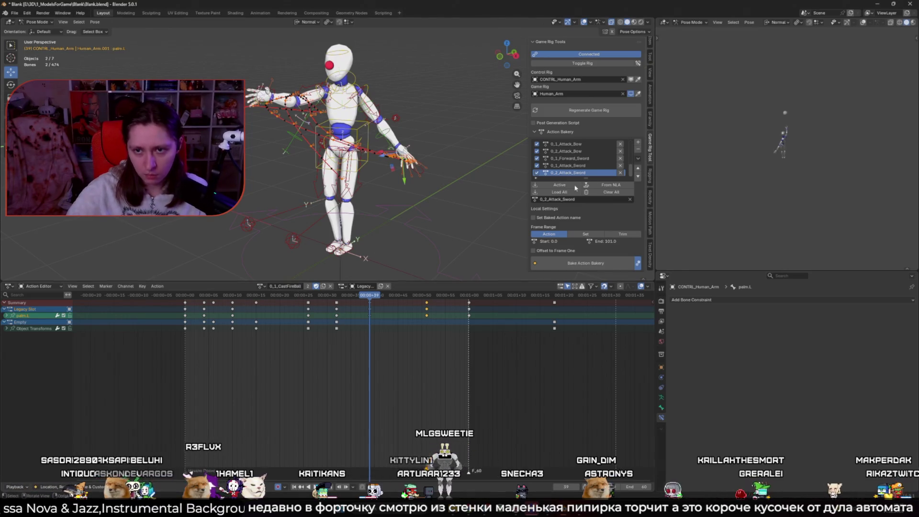
left_click(639, 142)
left_click(663, 143)
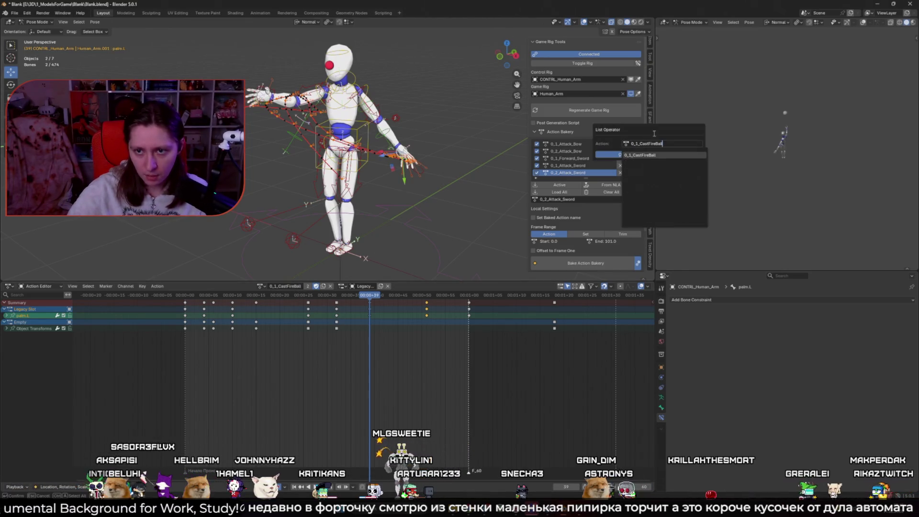
key("Return")
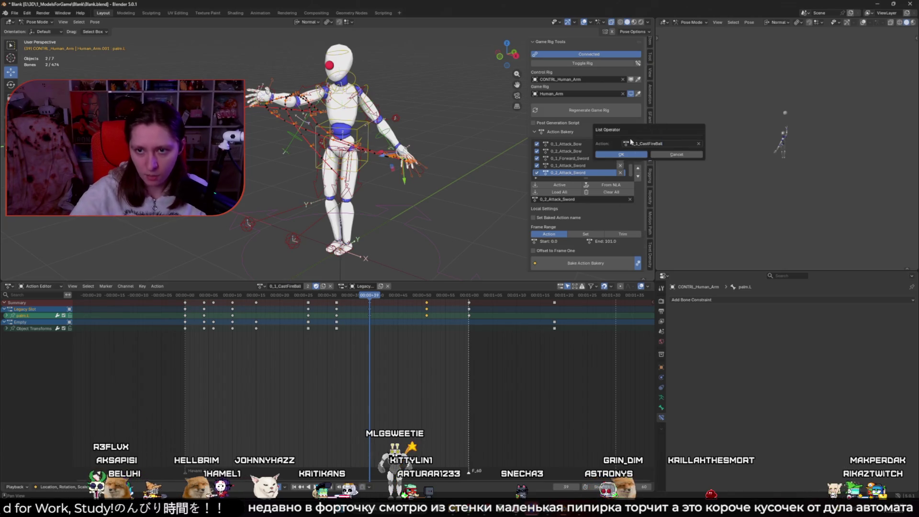
left_click(621, 154)
key("ctrl+s")
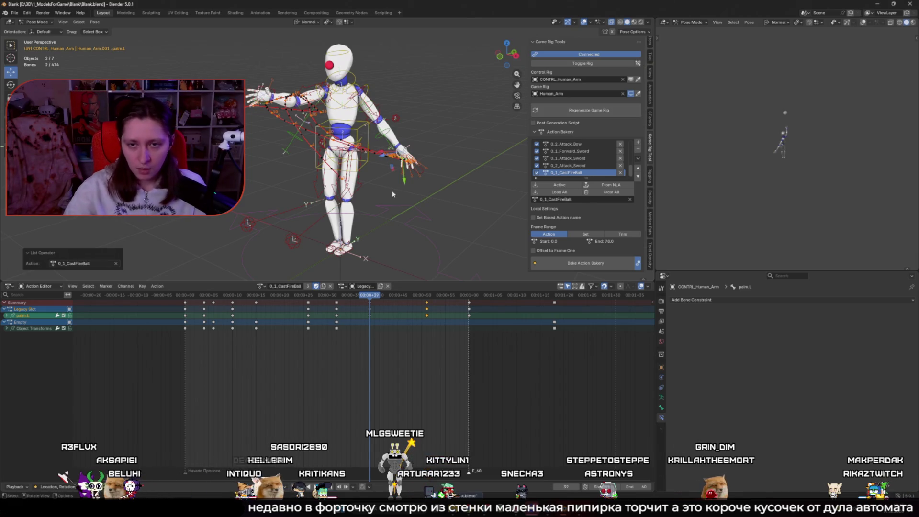
left_click(581, 264)
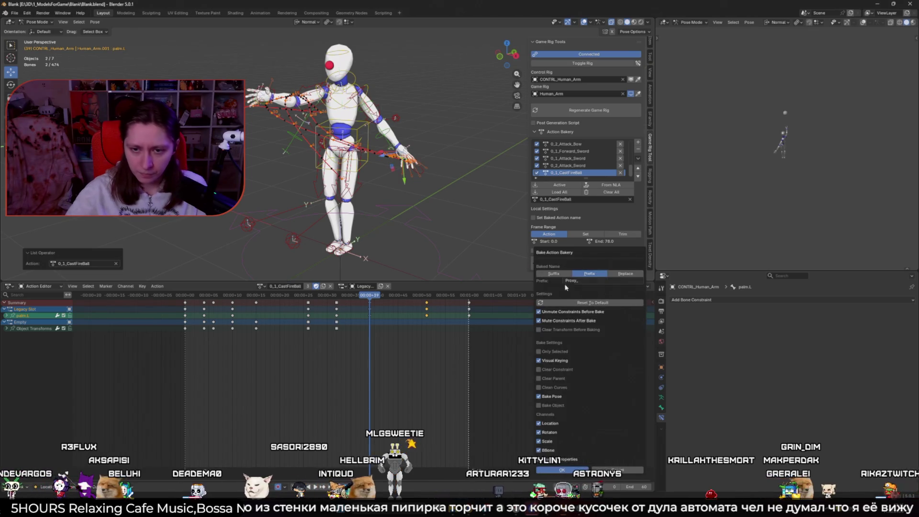
- Change the bake prefix from Proxy_ to Try1_ and run the Action Bakery bake
left_click(581, 281)
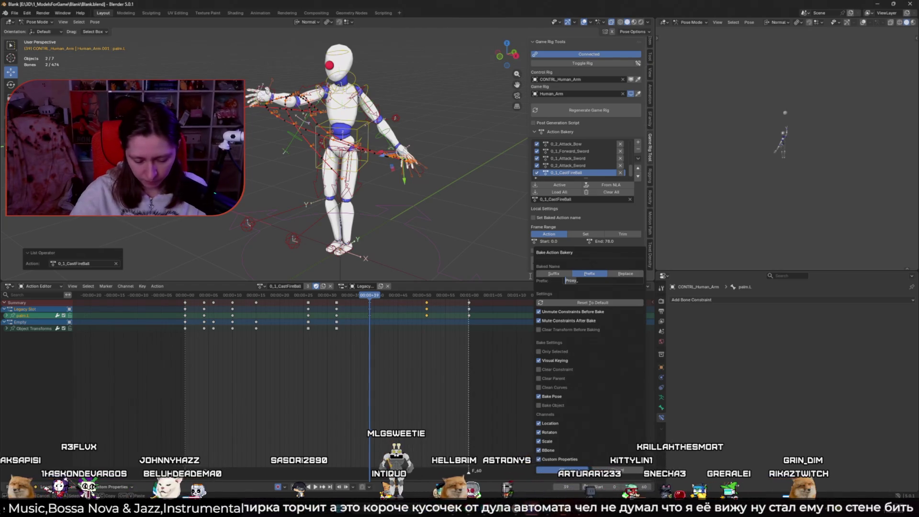
key("BackSpace")
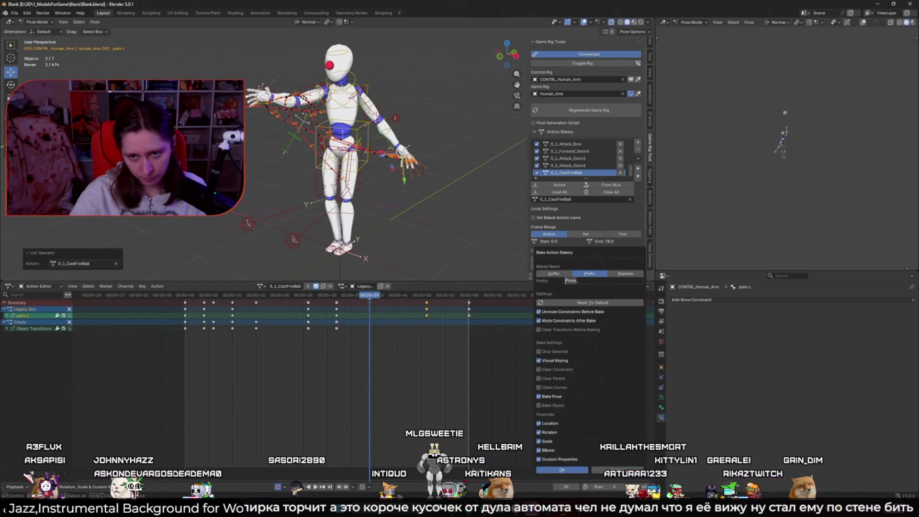
type("Try")
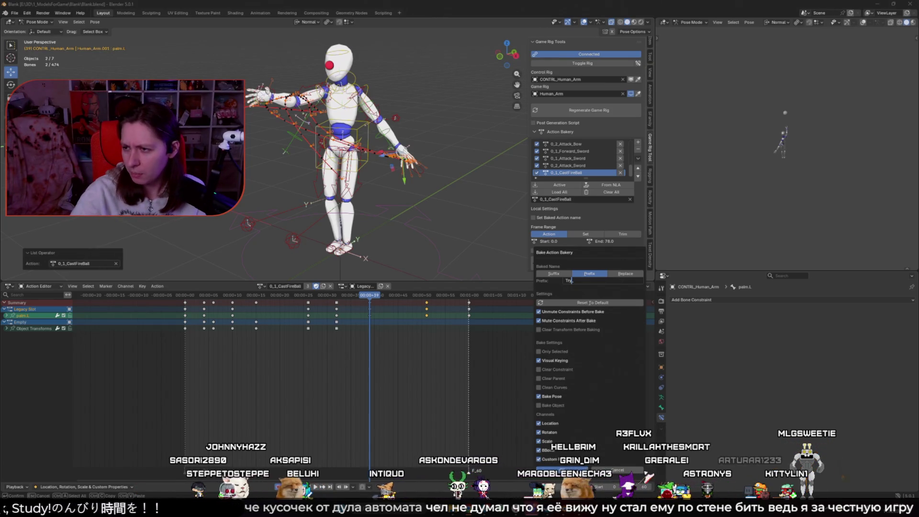
type("1")
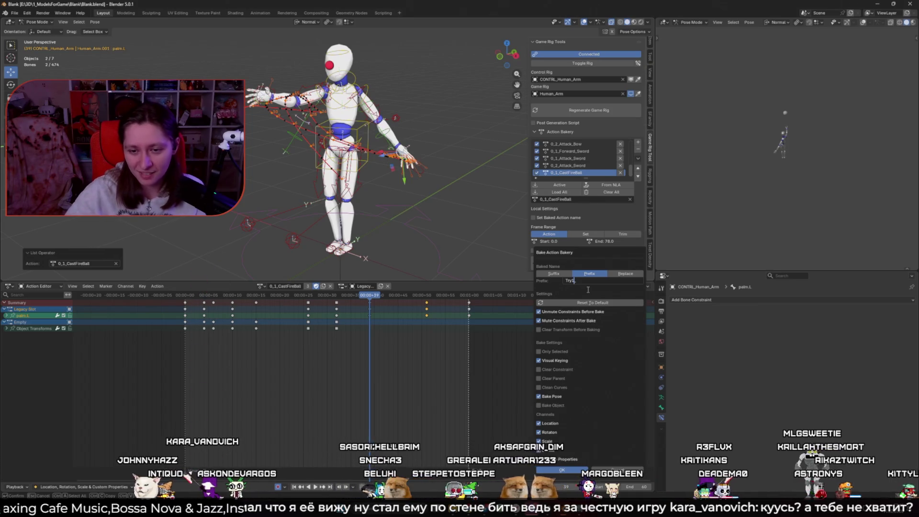
type("_")
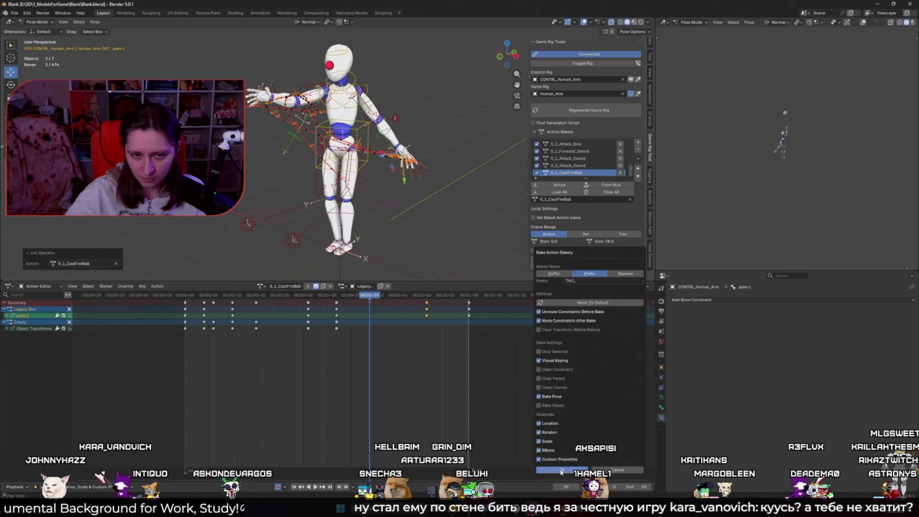
left_click(562, 472)
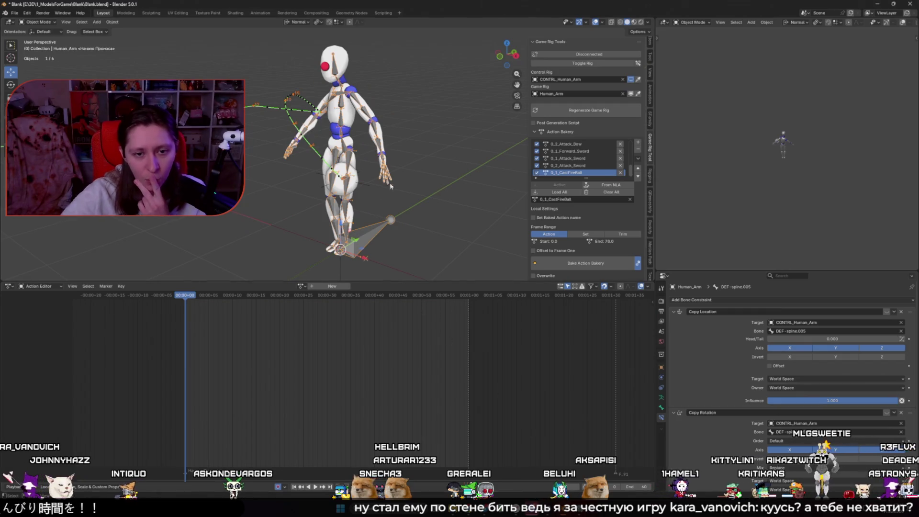
- Switch the bottom editor to Nonlinear Animation and solo the Try1_0_1_CastFireBall track
left_click(9, 286)
left_click(115, 337)
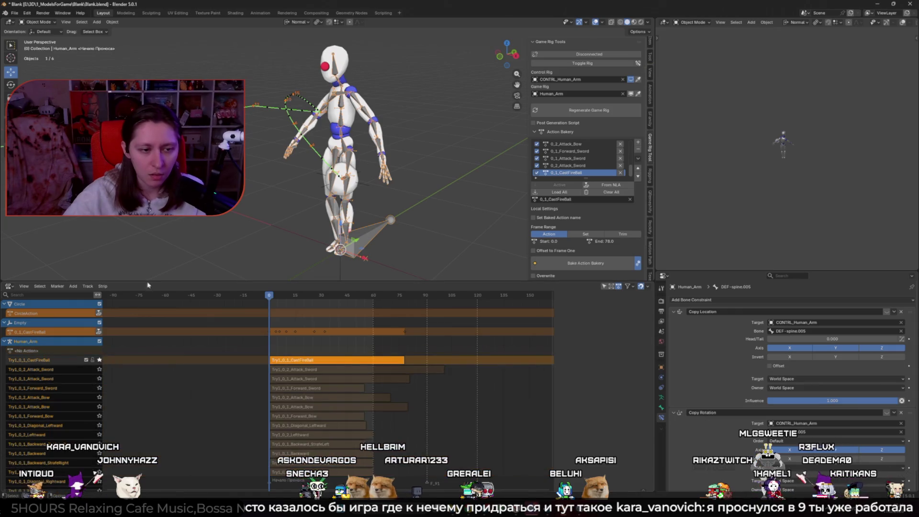
left_click(100, 360)
key("space")
key("space")
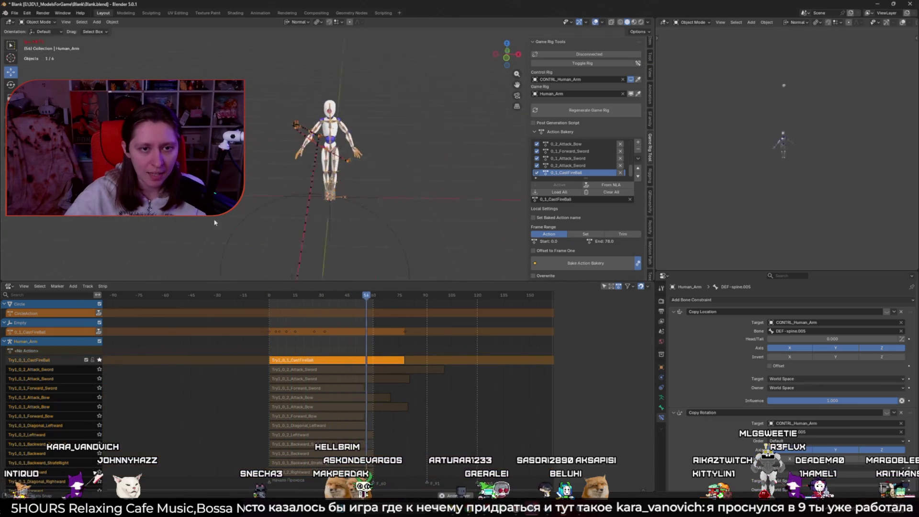
middle_click_drag(403, 230, 348, 151)
scroll(342, 152, "up", 3)
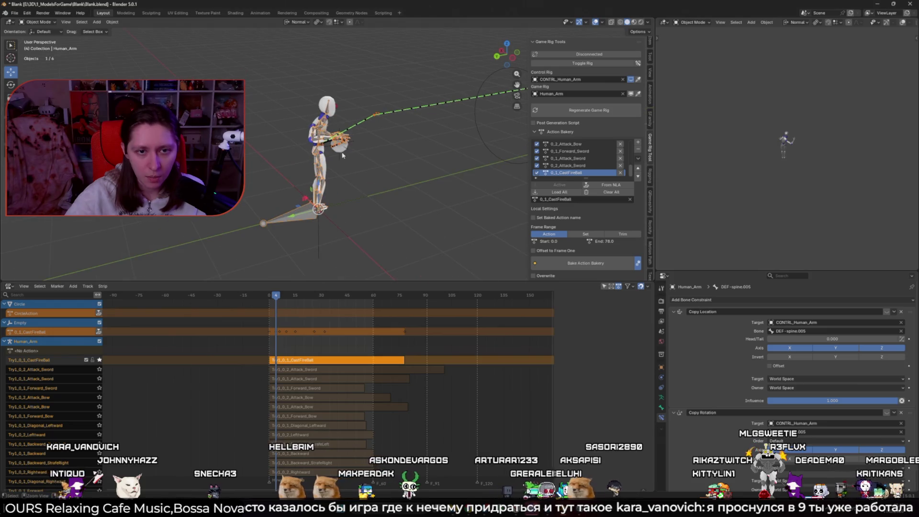
- Select the Icosphere at the hand and view its object constraints during playback
left_click(337, 153)
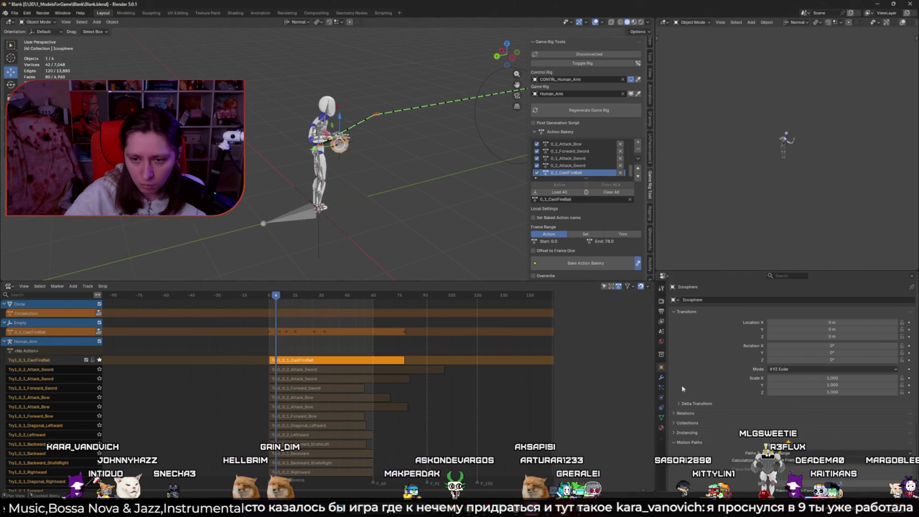
left_click(661, 408)
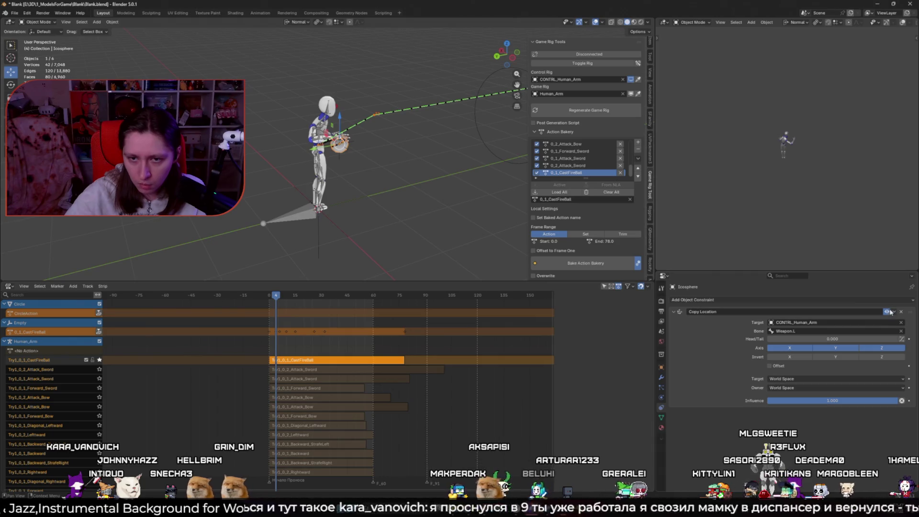
key("space")
scroll(344, 238, "up", 3)
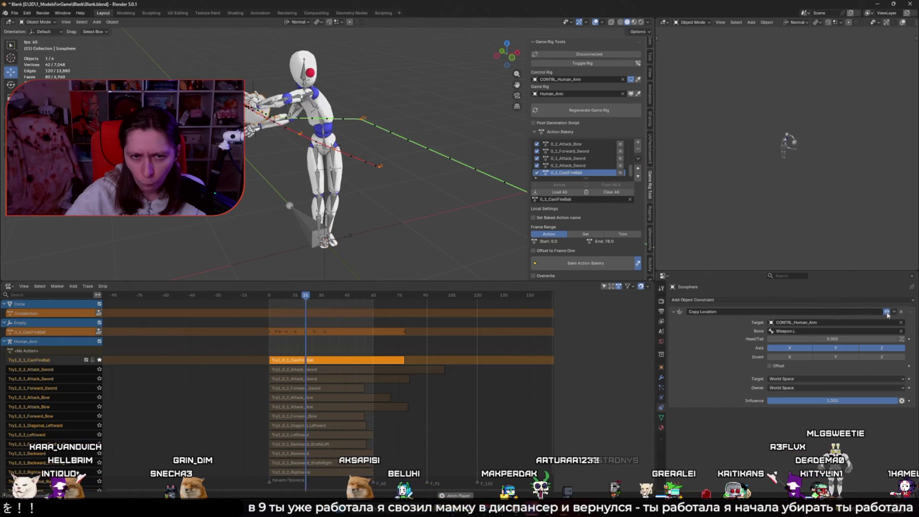
key("Escape")
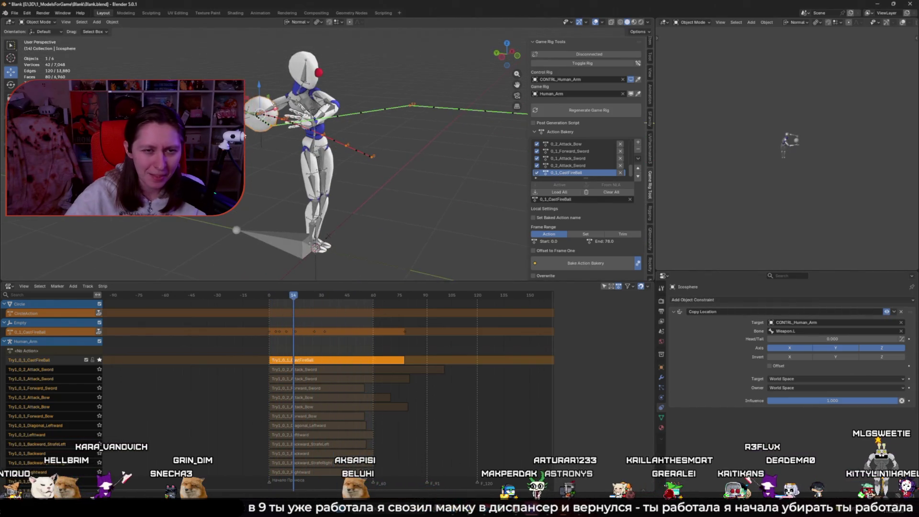
- Lift the Empty near the hand up along Z, then reselect the Human_Arm armature
left_click(315, 248)
left_click(262, 142)
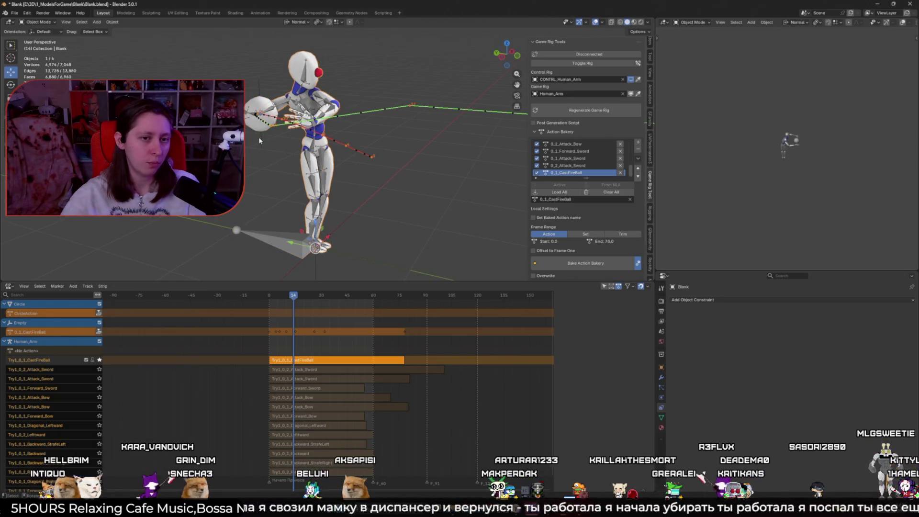
left_click_drag(259, 86, 261, 22)
middle_click_drag(267, 203, 302, 225)
left_click(311, 248)
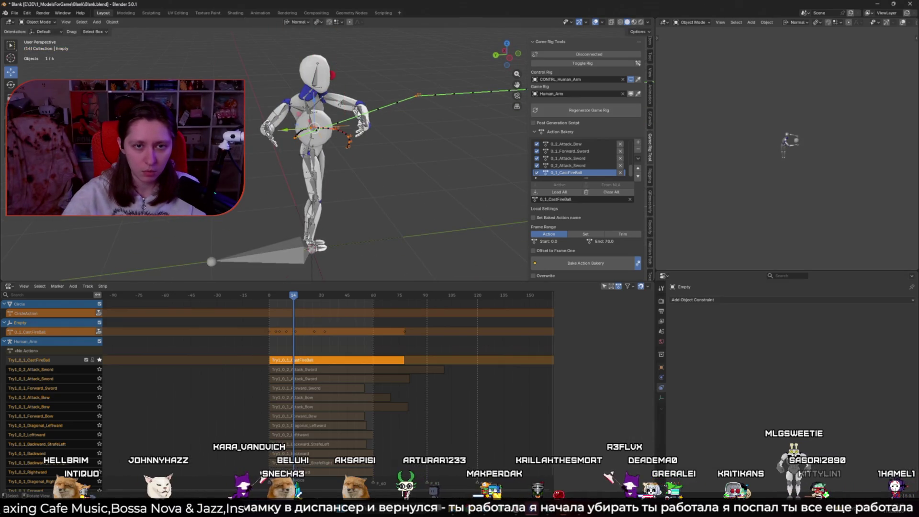
middle_click_drag(410, 173, 331, 186)
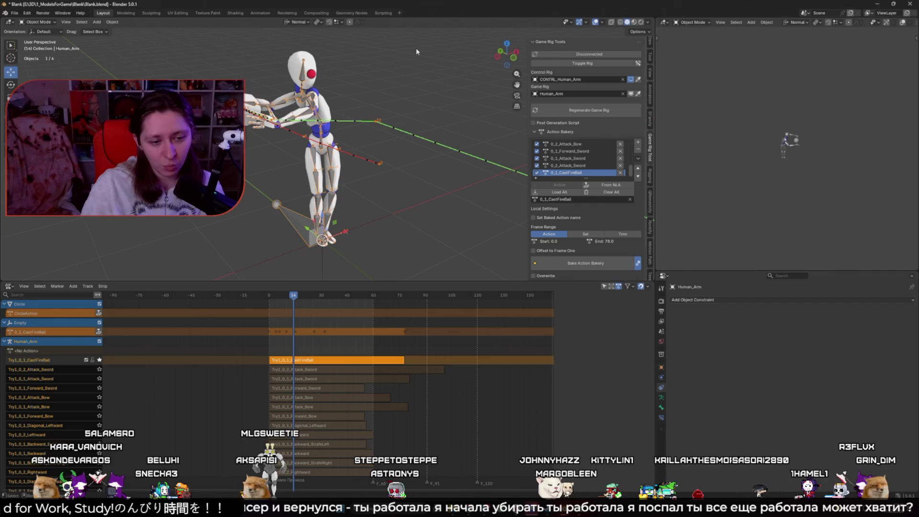
middle_click_drag(416, 48, 346, 201)
- Scrub from frame 40 to about 17, then put Human_Arm in Pose Mode showing bone constraints
left_click(339, 295)
mouse_move(345, 295)
left_mouse_down()
mouse_move(280, 295)
mouse_move(335, 295)
mouse_move(289, 295)
left_mouse_up()
left_click(255, 108)
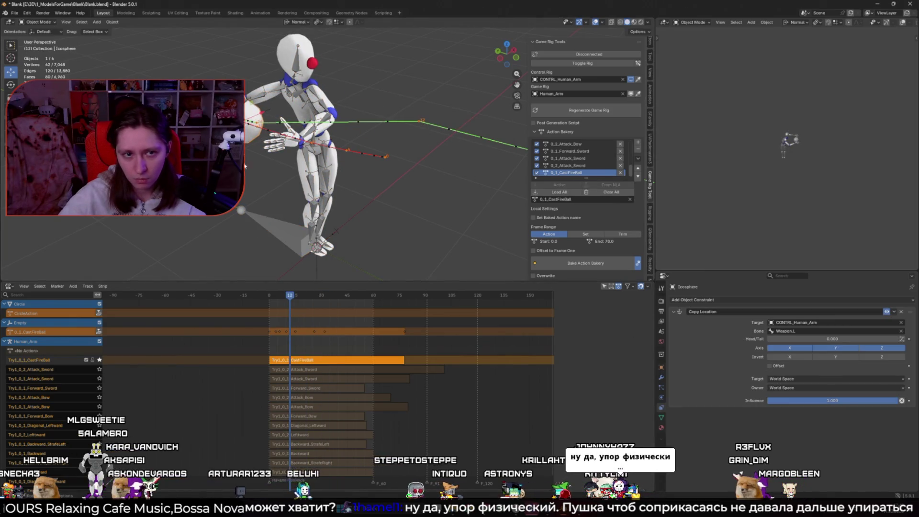
left_click(249, 124)
key("ctrl+Tab")
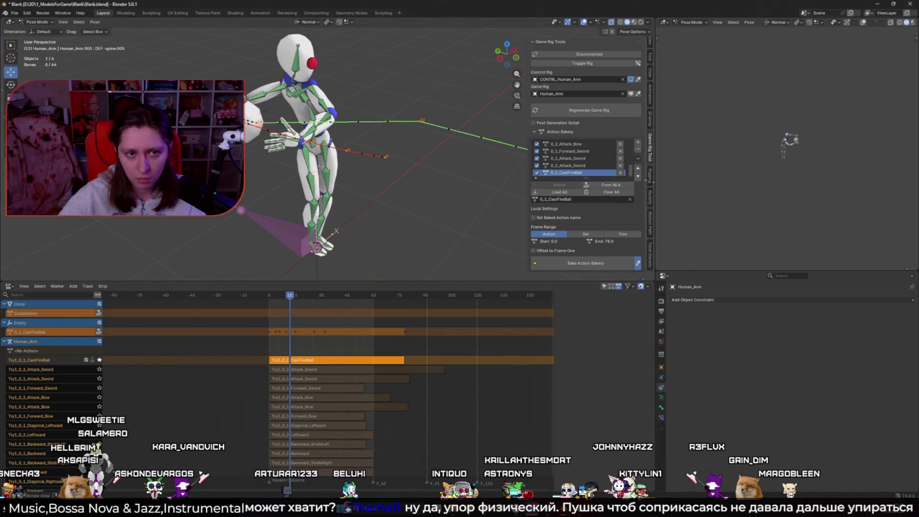
left_click(663, 417)
scroll(695, 396, "down", 2)
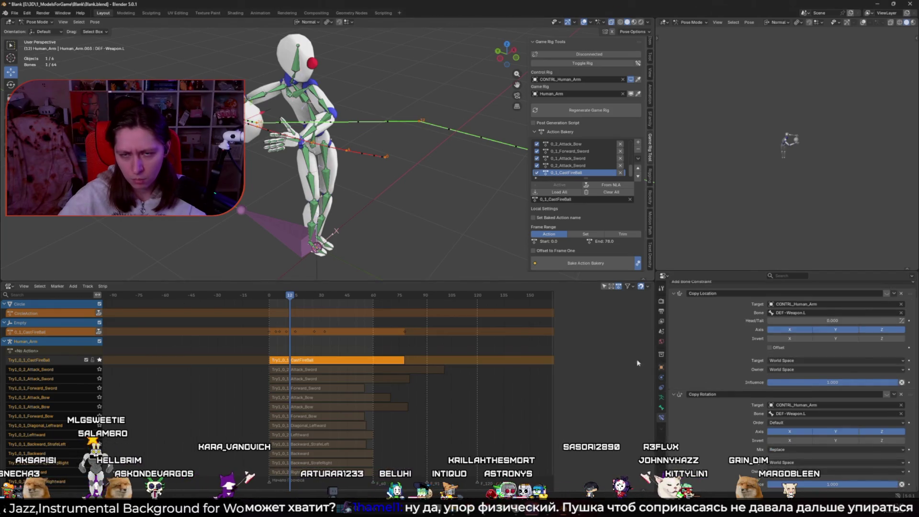
- Exit Pose Mode, reconnect then disconnect the game rig, and preview the cast to frame 31
middle_click_drag(383, 209, 395, 203)
key("ctrl+Tab")
left_click(585, 54)
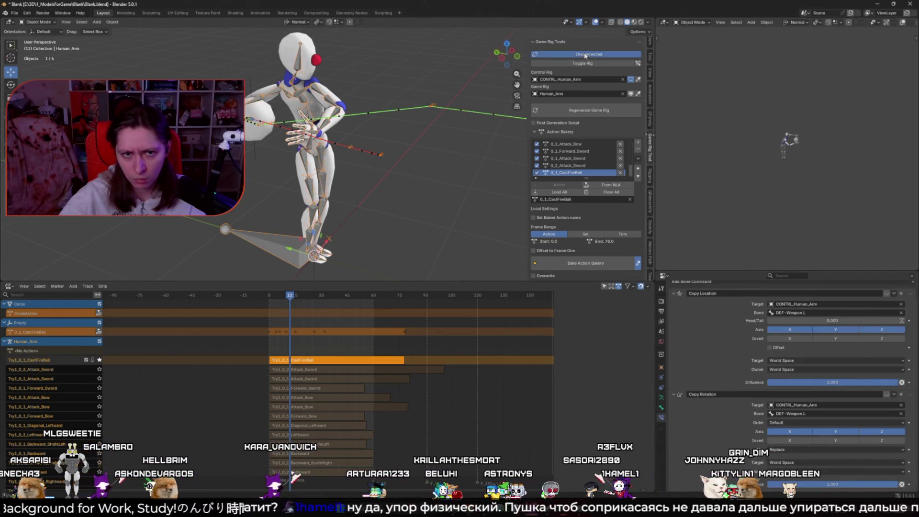
left_click(585, 55)
key("space")
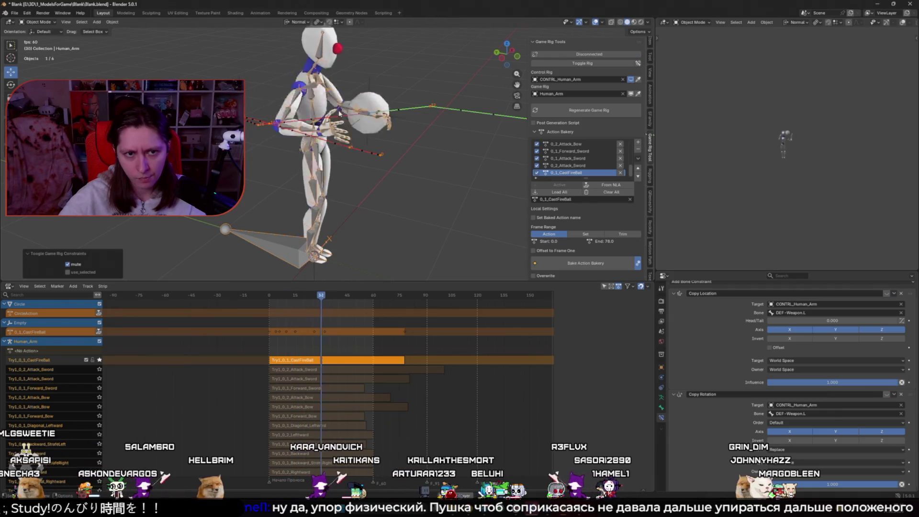
key("space")
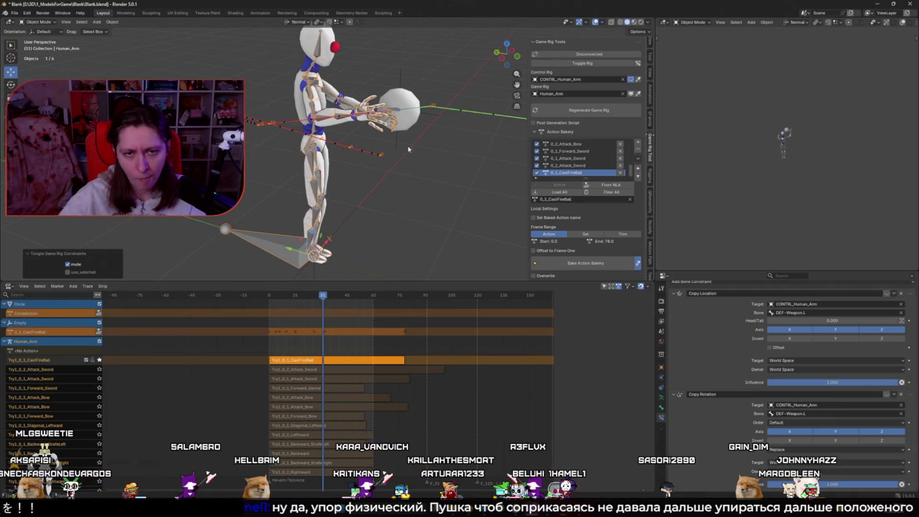
left_click_drag(435, 118, 460, 244)
key("ctrl+z")
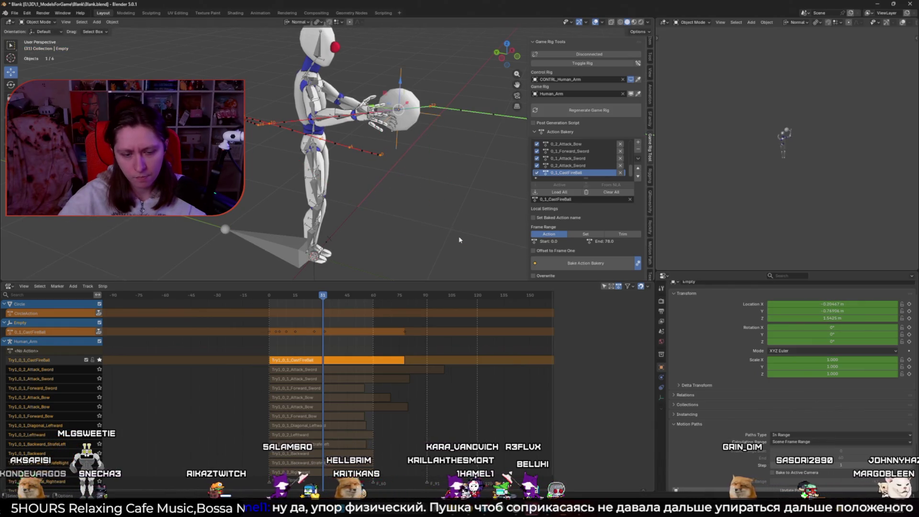
- Select the Icosphere and turn off its Copy Location constraint
key("g")
key("Escape")
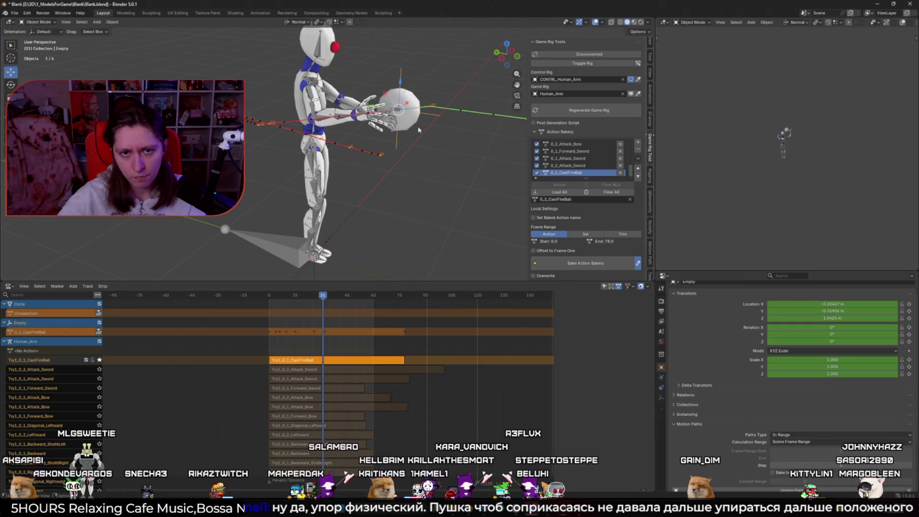
left_click(425, 130)
left_click(662, 378)
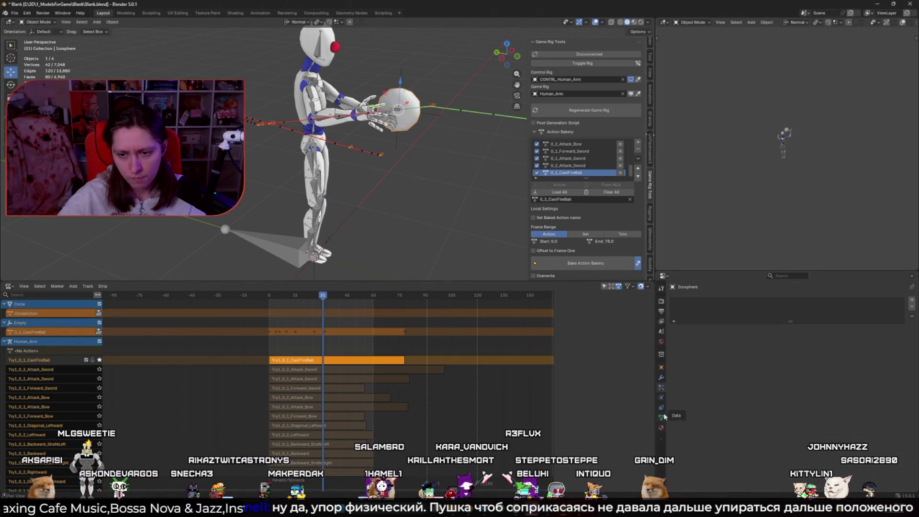
left_click(662, 408)
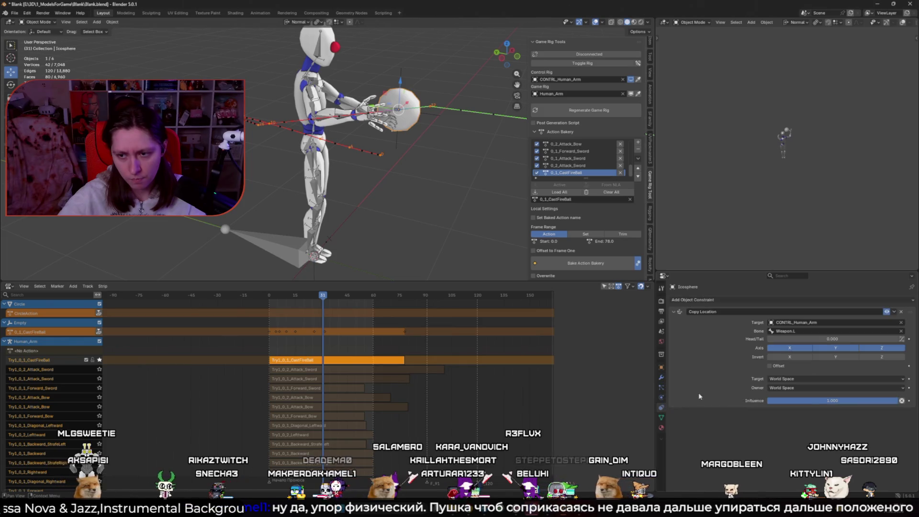
left_click(886, 312)
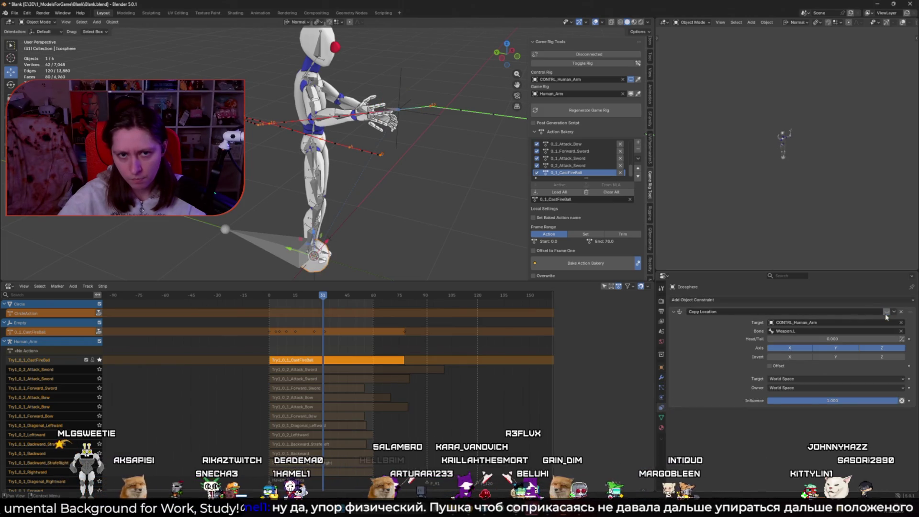
- Check the freed Icosphere from the front, then stop playback and scrub back to frame 31
scroll(368, 237, "down", 3)
mouse_move(367, 237)
middle_mouse_down()
mouse_move(430, 228)
mouse_move(361, 220)
middle_mouse_up()
scroll(361, 223, "up", 3)
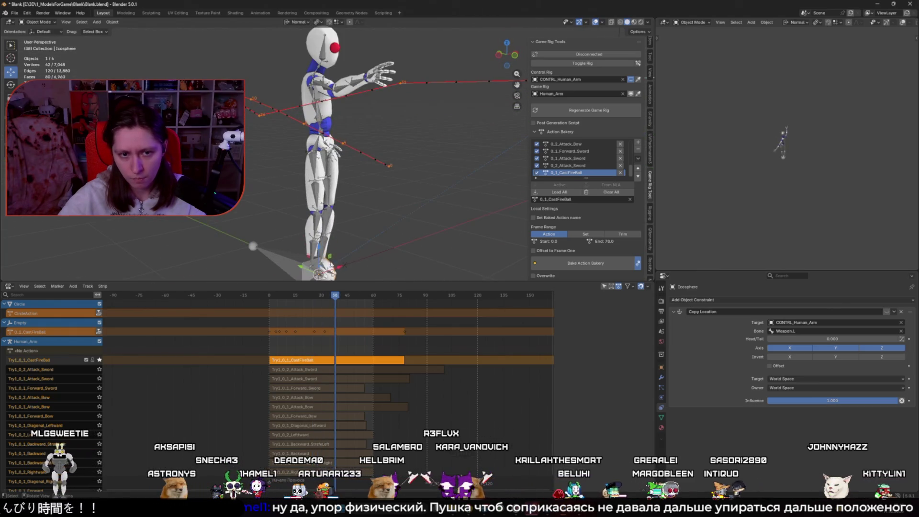
key("g")
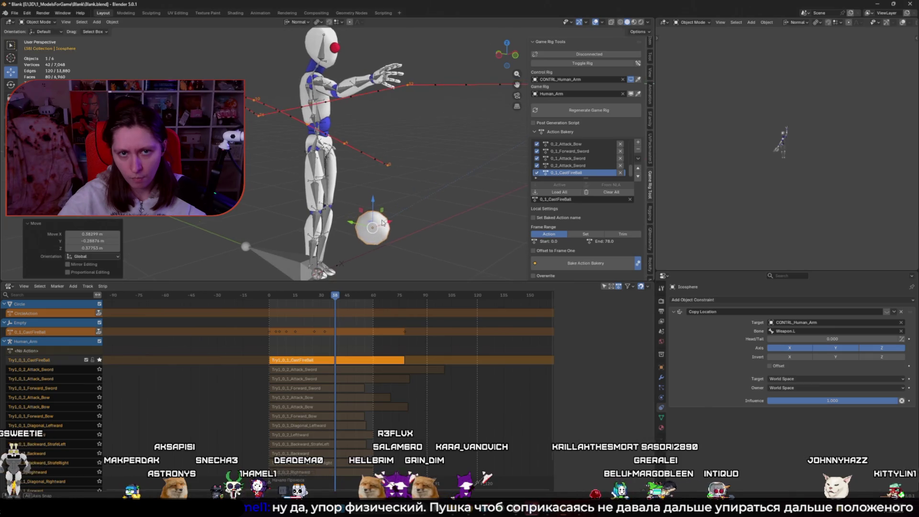
key("Escape")
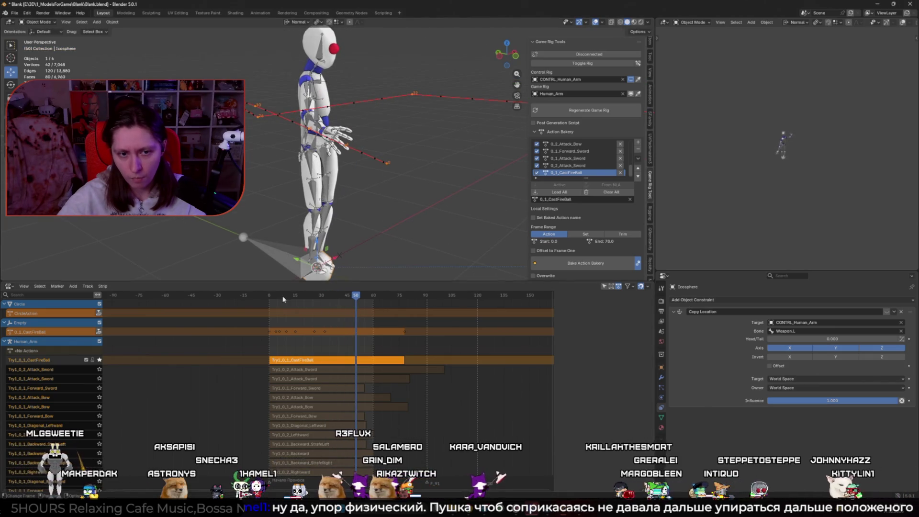
key("space")
left_click(329, 294)
left_click_drag(329, 294, 323, 294)
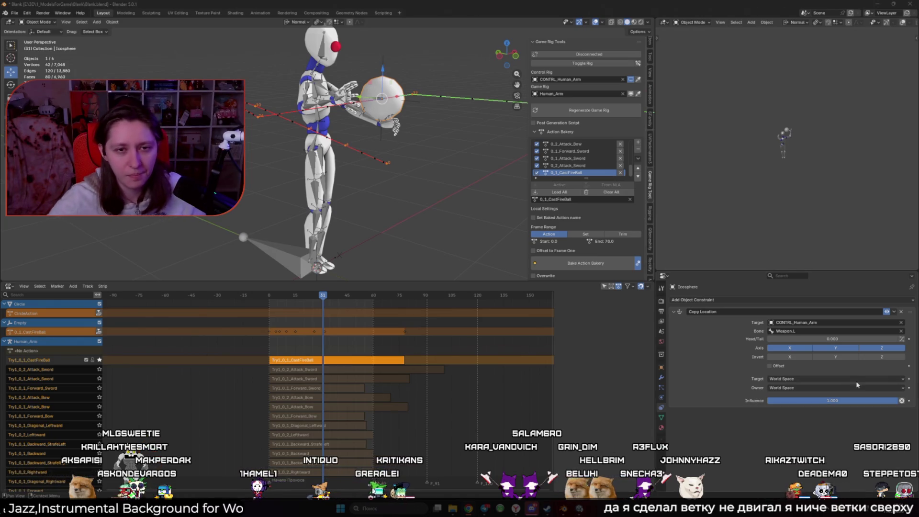
- Play back the fireball cast around frame 60, checking it from front and side views
key("space")
middle_click_drag(375, 226, 339, 212)
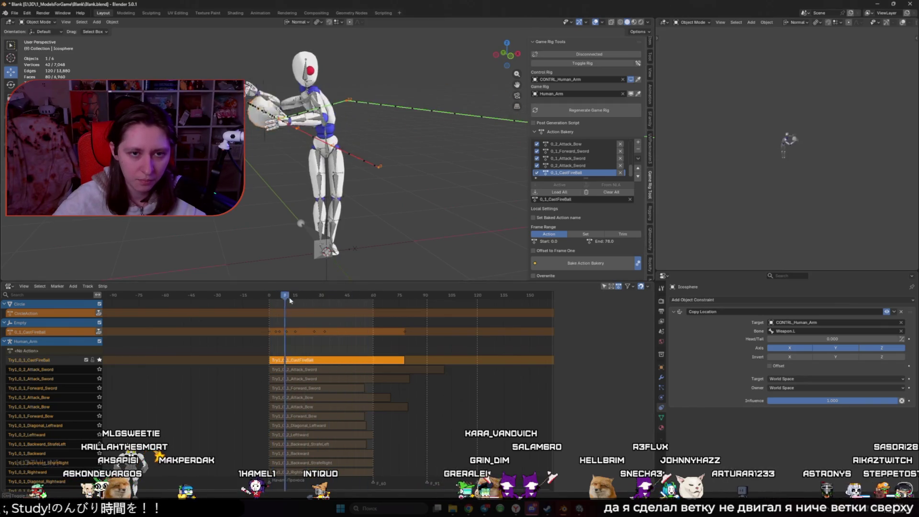
key("space")
left_click_drag(385, 309, 373, 306)
middle_click_drag(364, 258, 307, 240)
key("space")
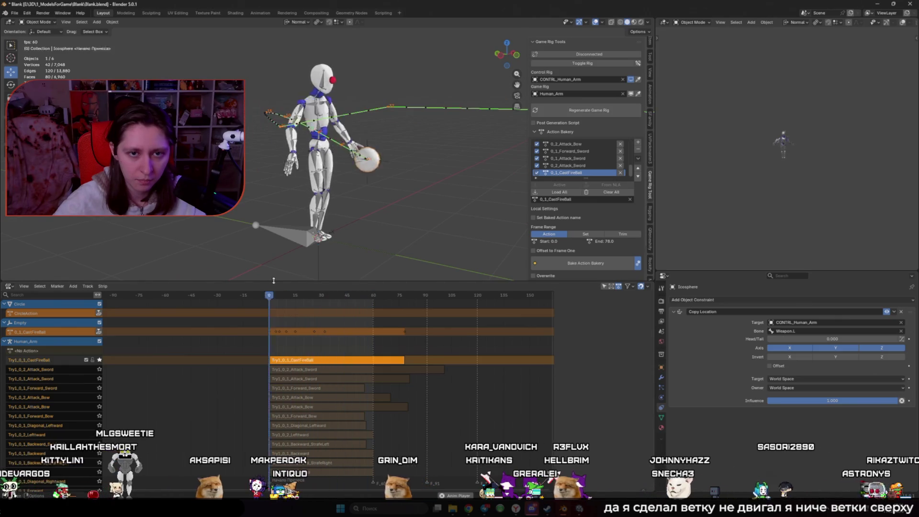
key("space")
left_click(372, 297)
left_click_drag(373, 298, 374, 297)
middle_click_drag(357, 232, 375, 230)
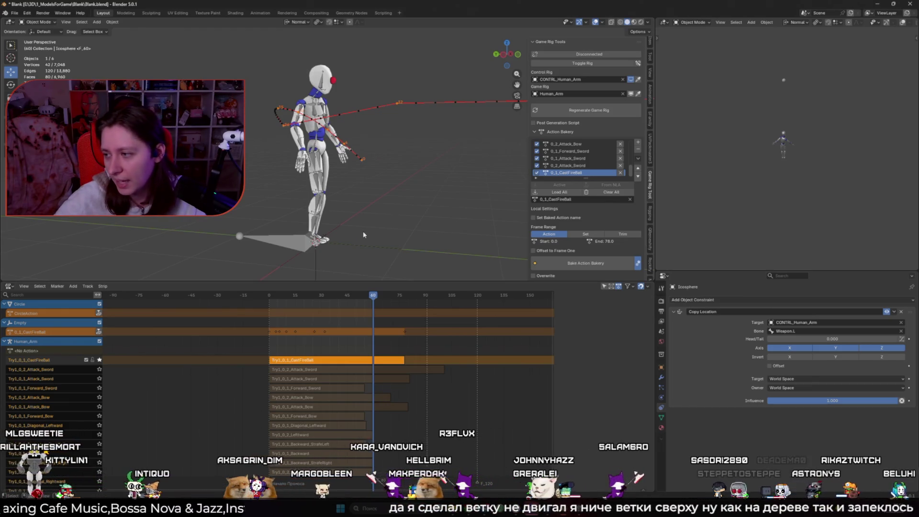
key("space")
middle_click_drag(355, 180, 316, 185)
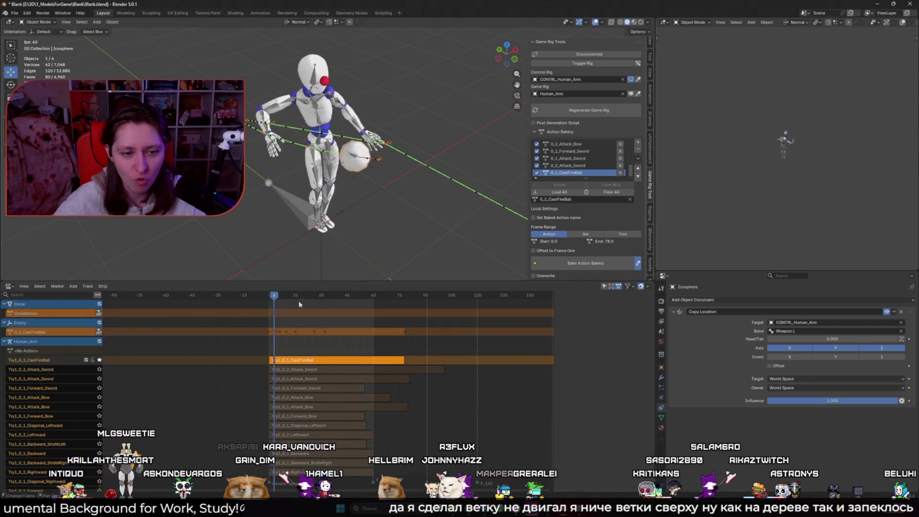
- Stop at frame 0 and reconnect the game rig constraints so the status reads Connected
left_click(271, 295)
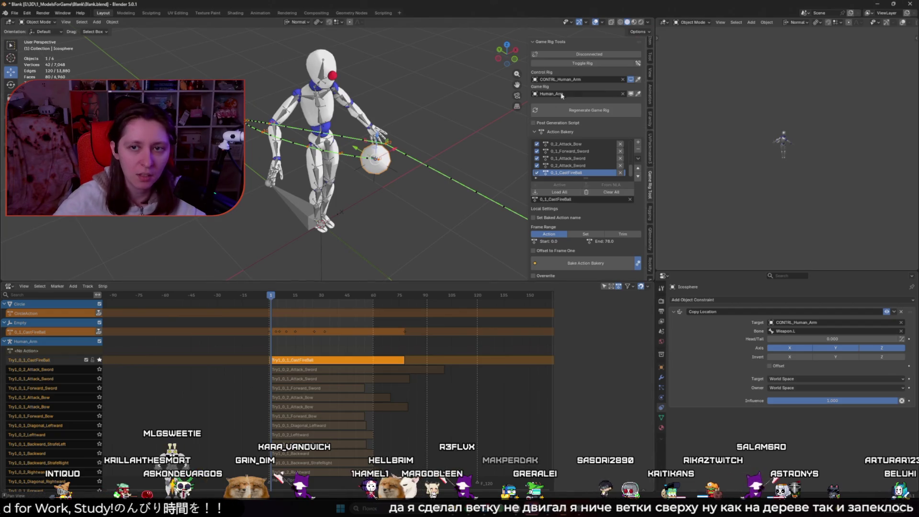
left_click(270, 295)
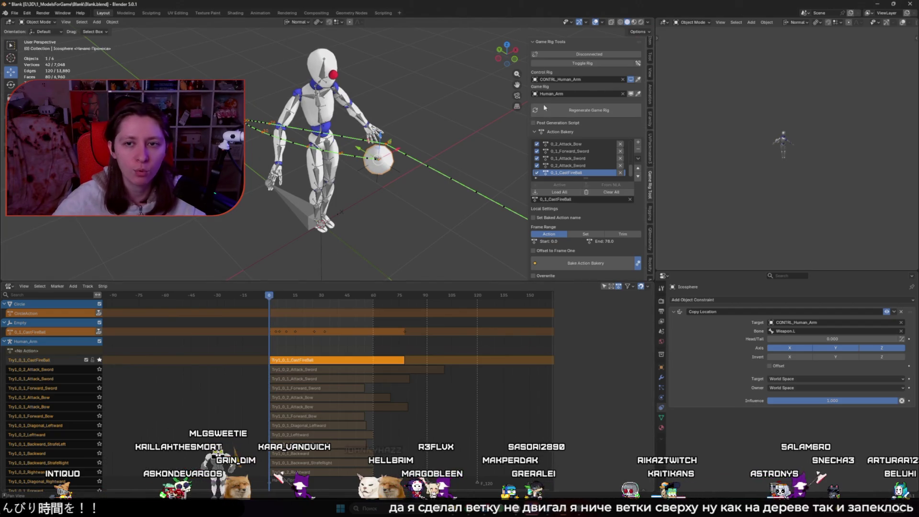
left_click(600, 64)
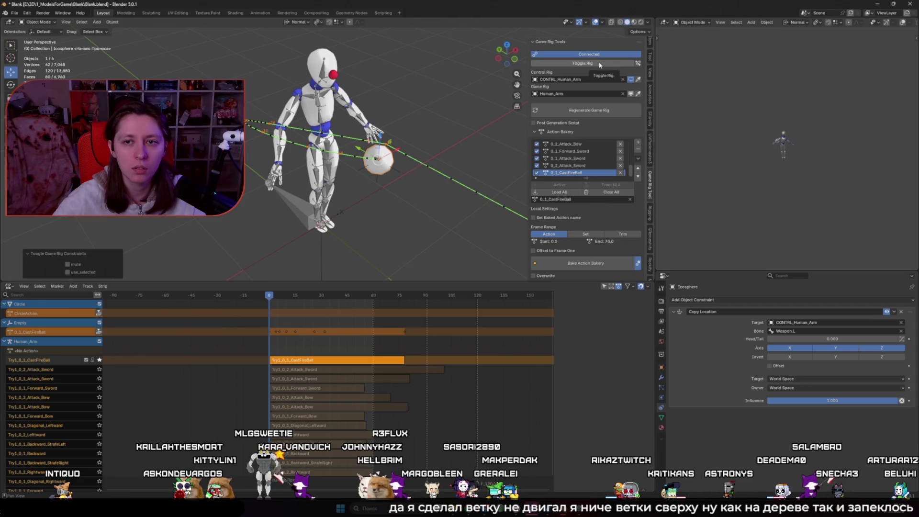
- Switch to posing the control rig and clear all its transforms back to the rest pose
left_click(600, 64)
key("q")
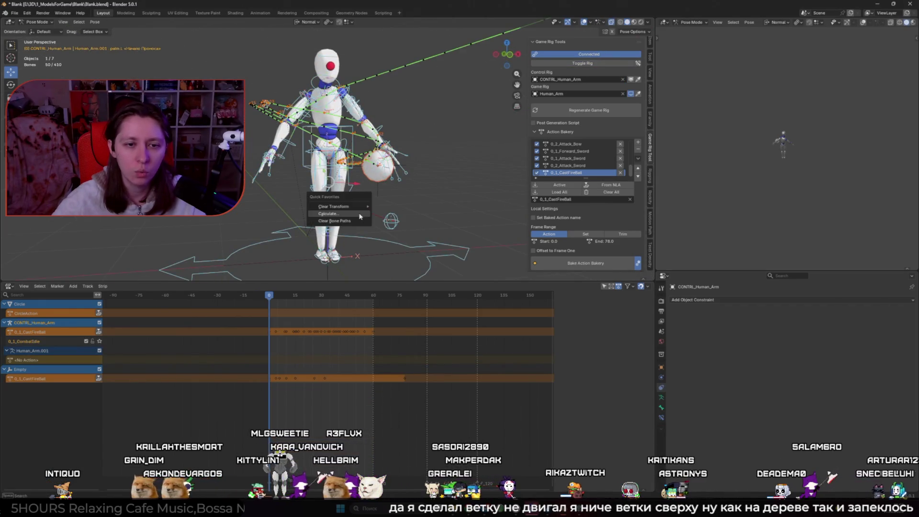
mouse_move(357, 206)
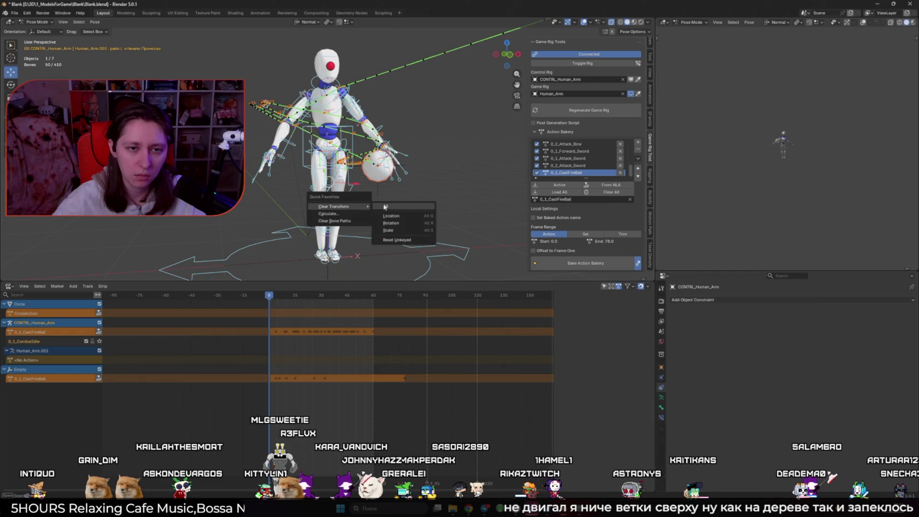
left_click(384, 207)
mouse_move(379, 203)
middle_mouse_down()
mouse_move(287, 179)
mouse_move(421, 188)
middle_mouse_up()
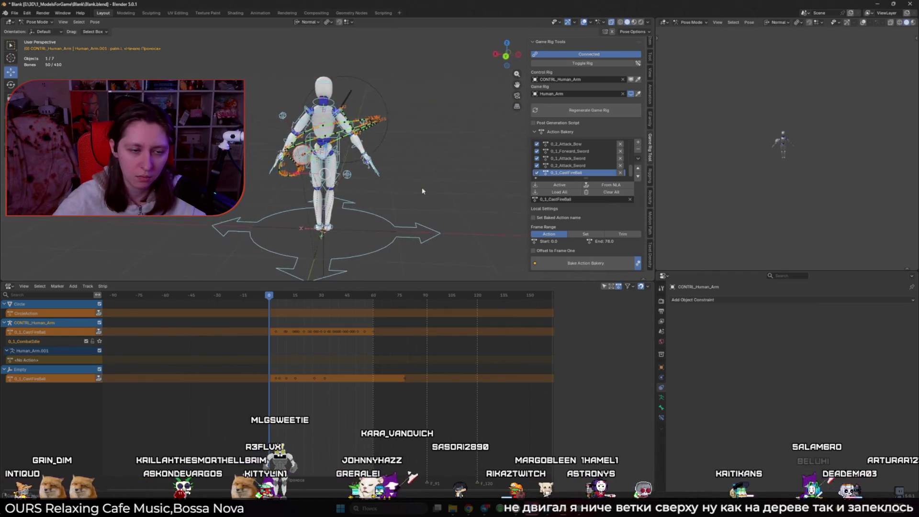
- In the Action Editor, rename the control rig's action to A_Pose
left_click(8, 286)
left_click(115, 303)
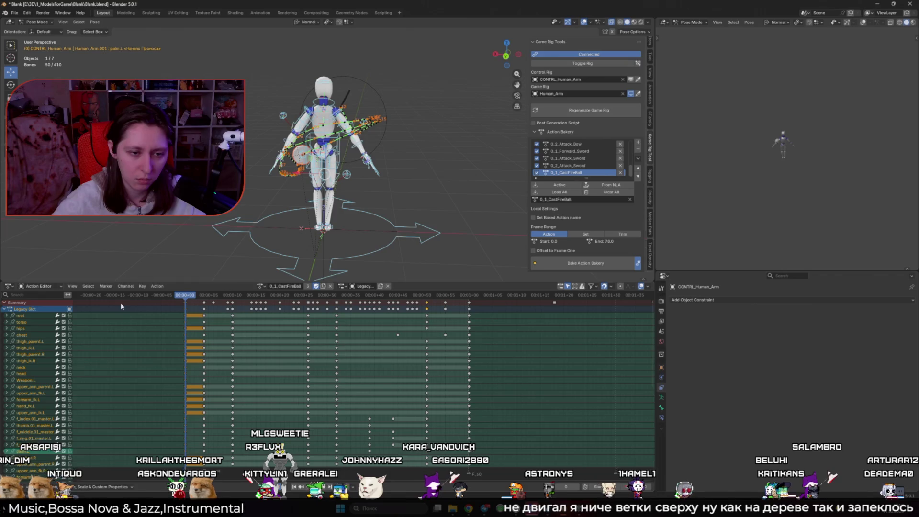
left_click(261, 286)
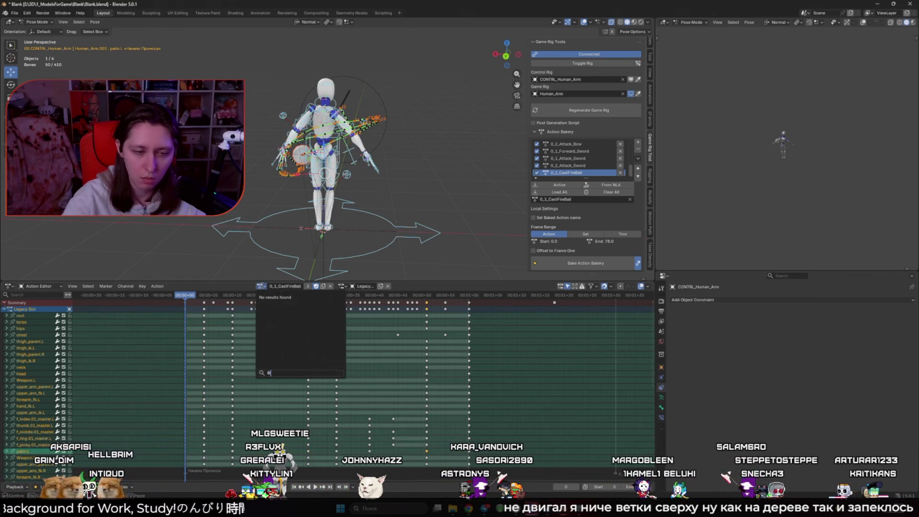
type("a")
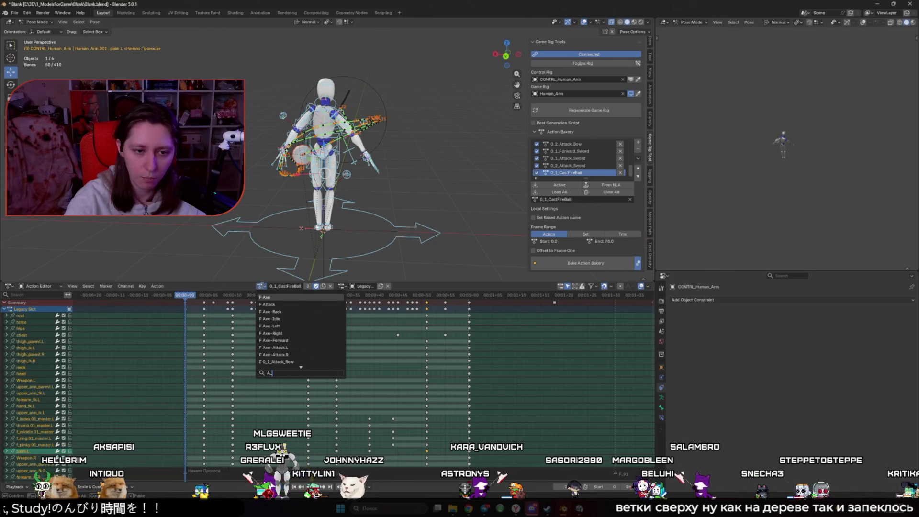
key("BackSpace")
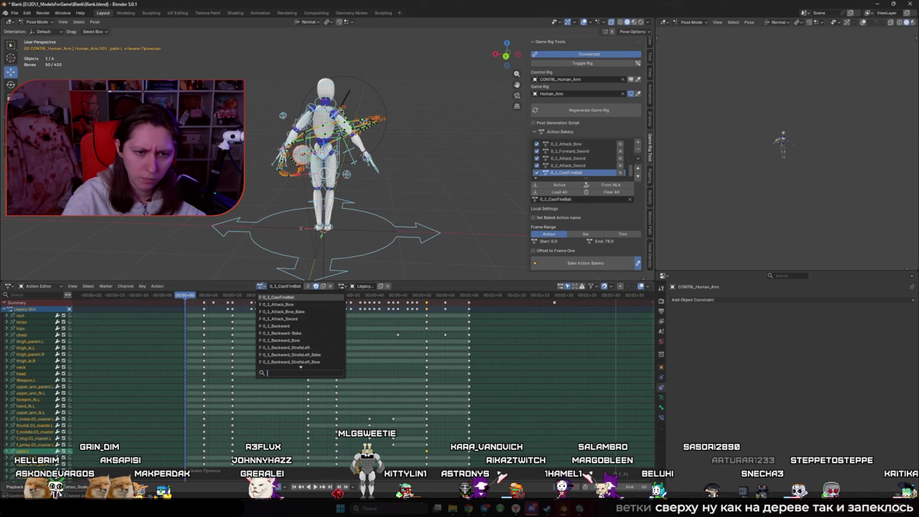
key("Escape")
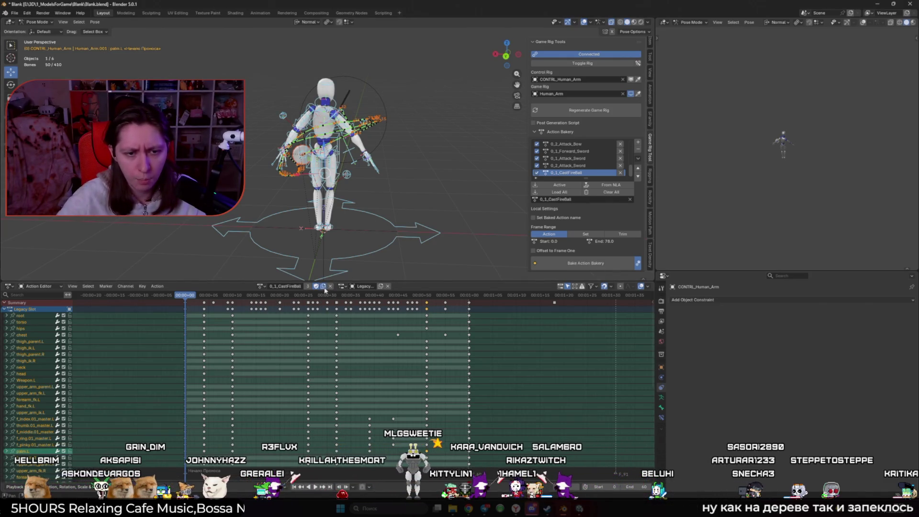
double_click(308, 289)
type("A")
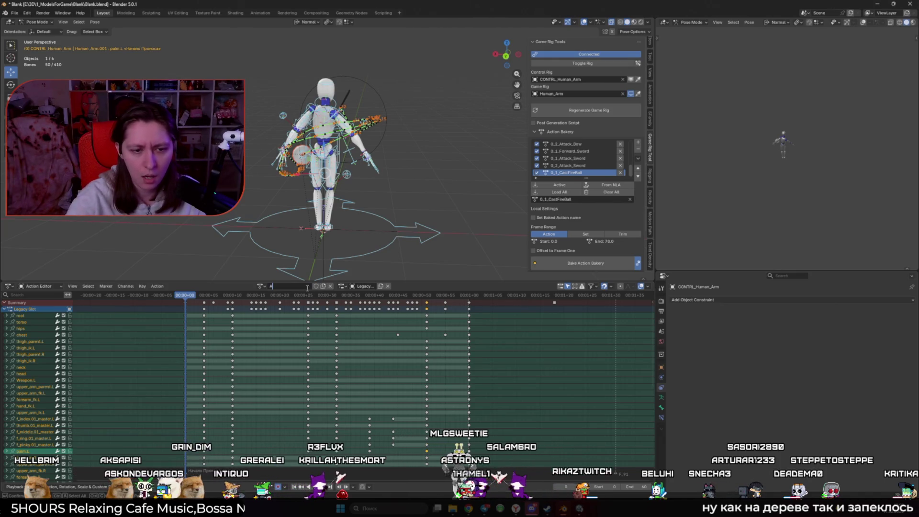
type("_Pose")
key("Return")
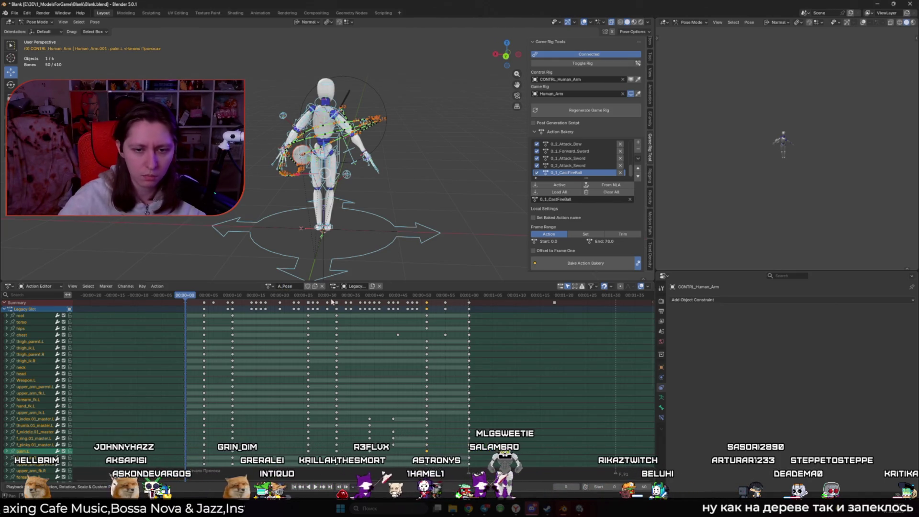
- Replace the old keys with rest-pose keys on all bones at frame 0, then return to Object Mode
key("a")
key("Delete")
middle_click_drag(431, 182, 383, 147)
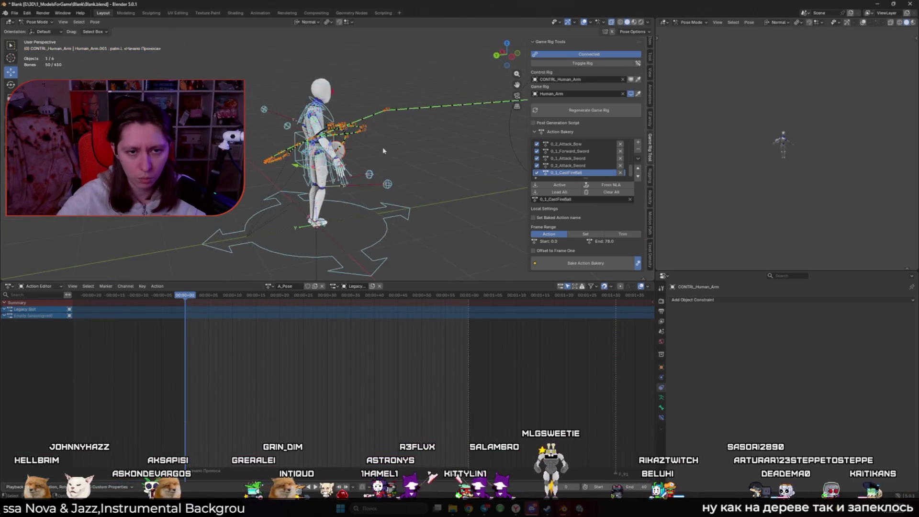
key("k")
left_click(417, 186)
key("a")
key("g")
left_click(221, 325)
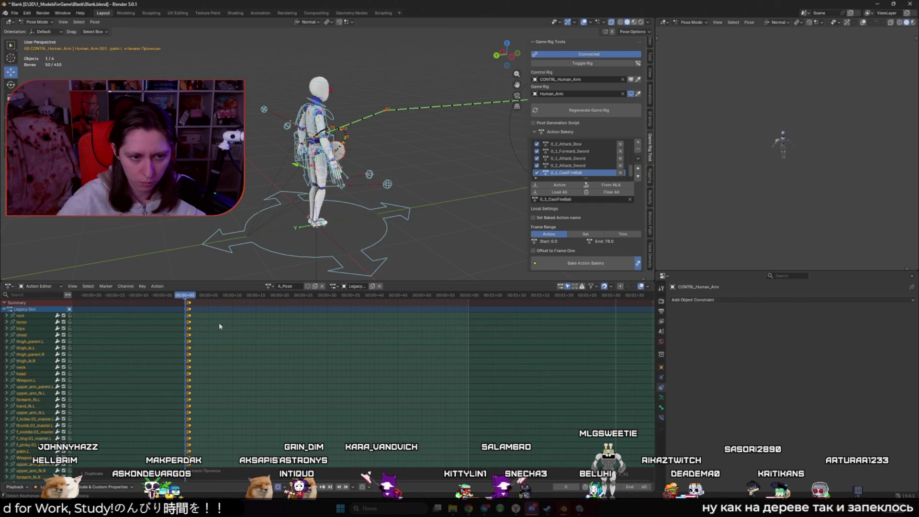
key("ctrl+Tab")
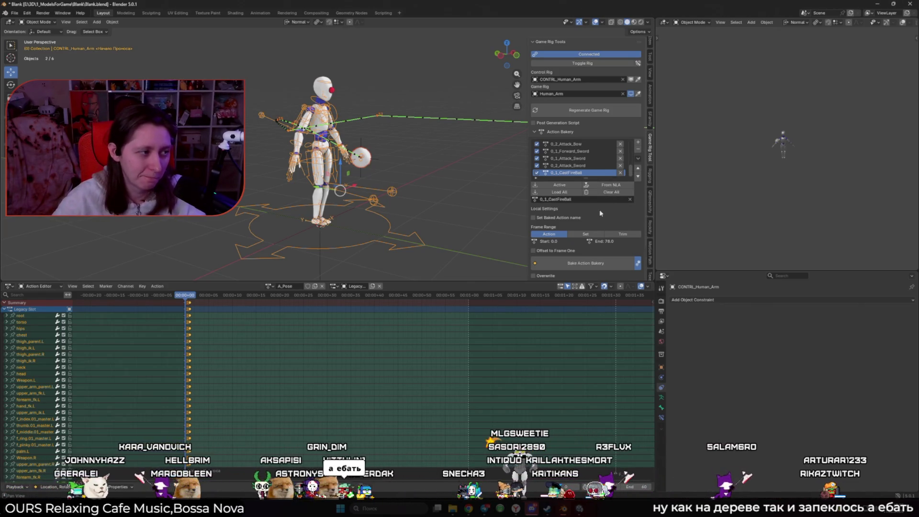
- Add A_Pose as a new entry in the Action Bakery list
left_click(638, 144)
left_click(663, 146)
type("A")
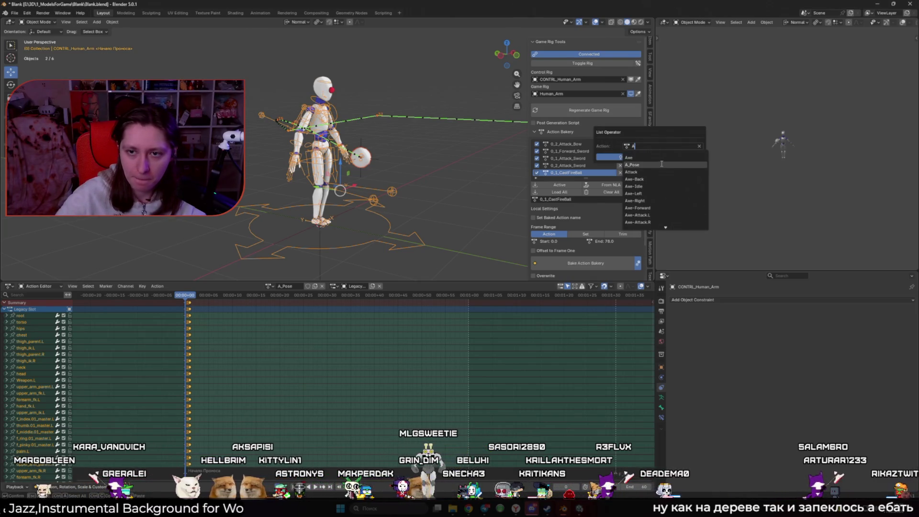
left_click(662, 164)
left_click(641, 159)
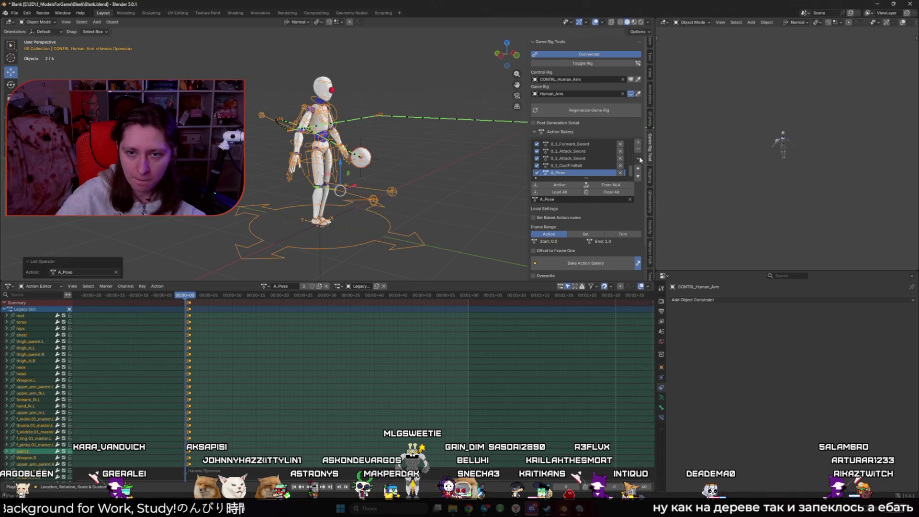
- Switch back to the Human_Arm game rig and show its NLA tracks
left_click(587, 63)
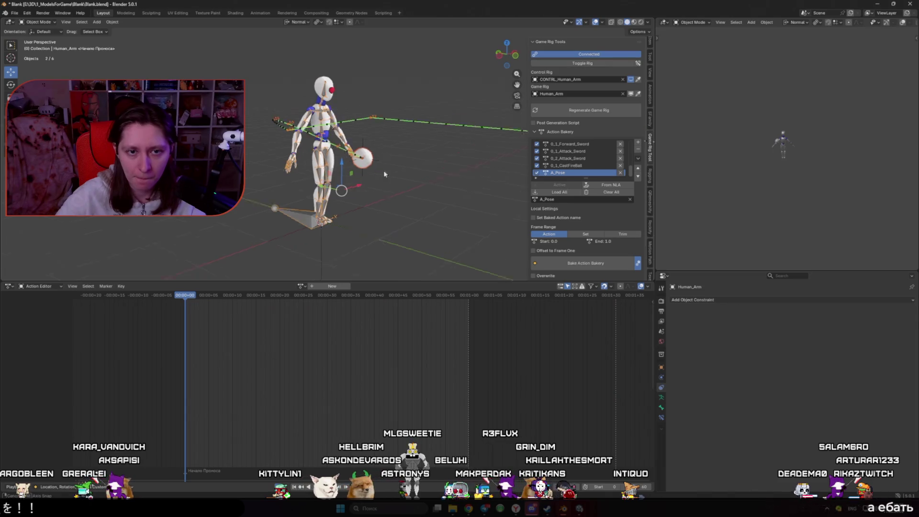
left_click(8, 286)
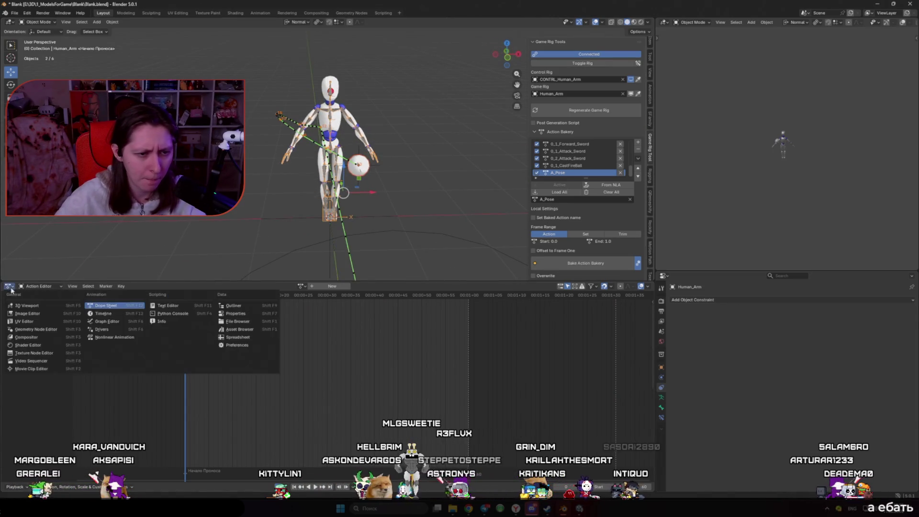
left_click(119, 336)
scroll(47, 363, "down", 3)
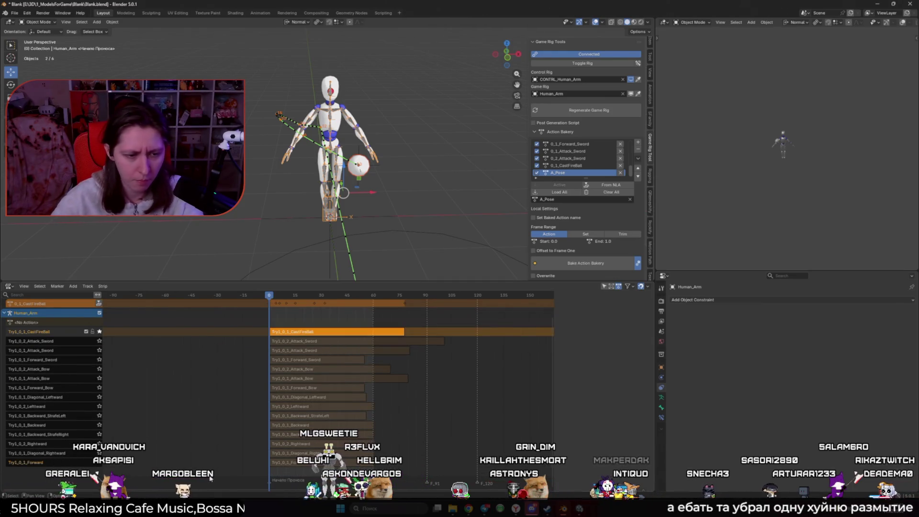
- Unsolo the CastFireBall track and delete all the Try1 baked NLA tracks
left_click(226, 318)
key("n")
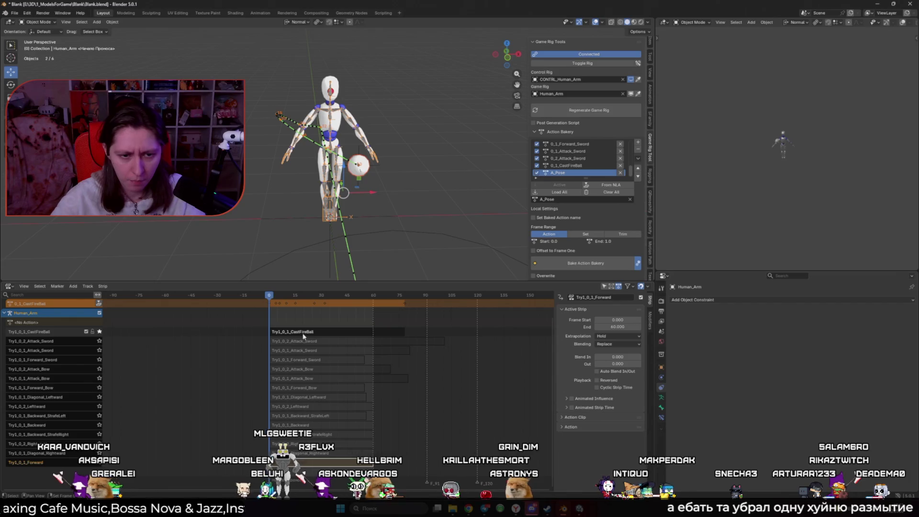
left_click(203, 336)
left_click(99, 332)
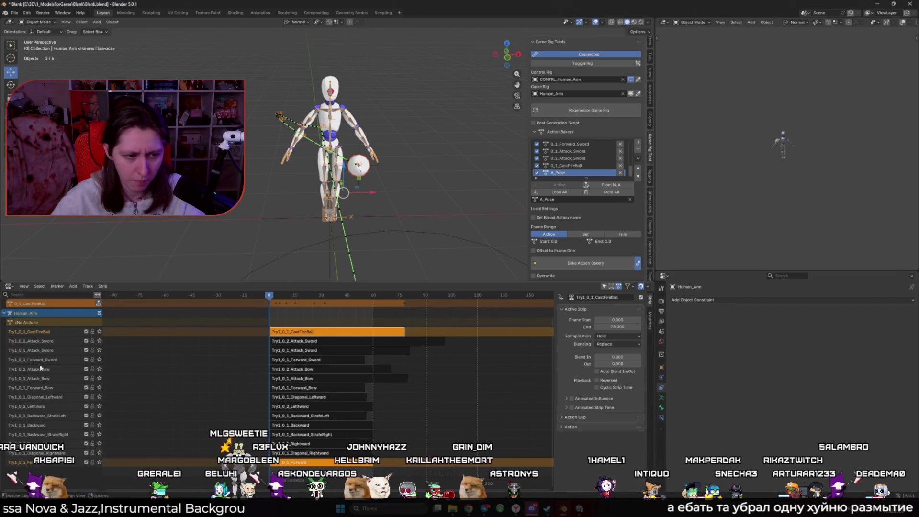
left_click(40, 342, "shift")
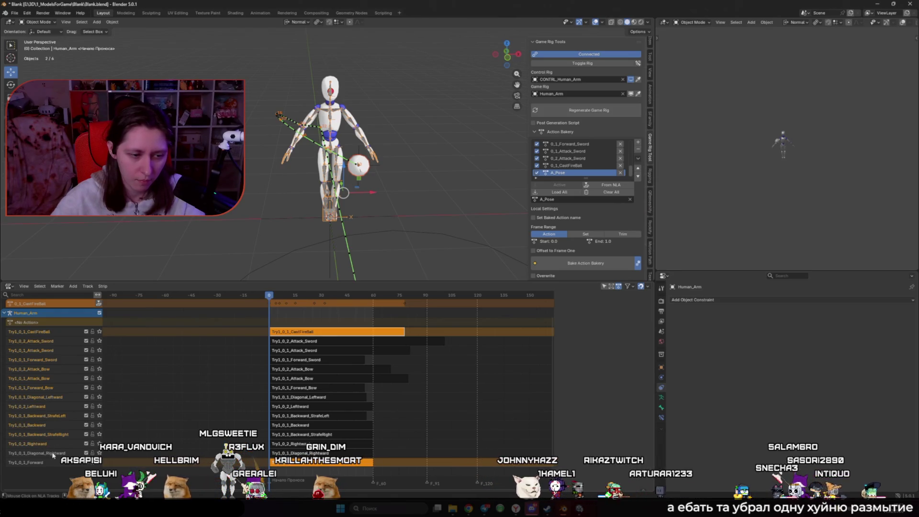
key("x")
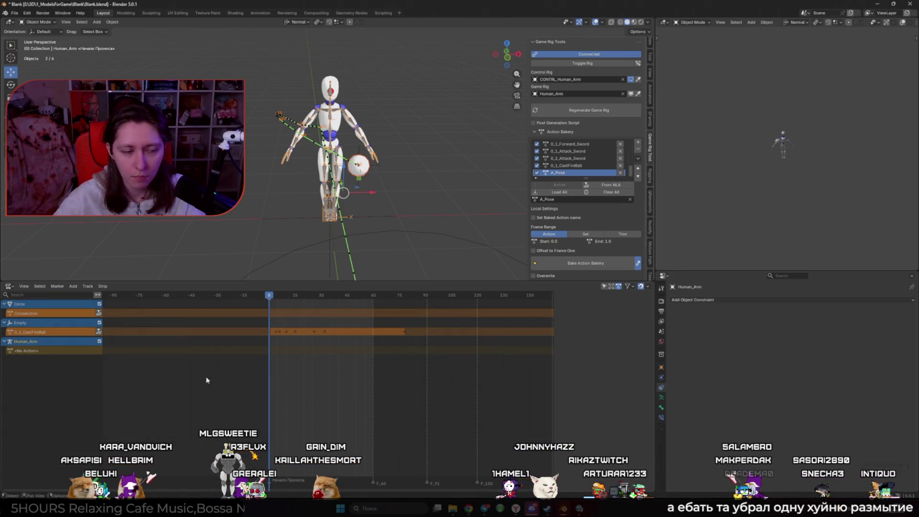